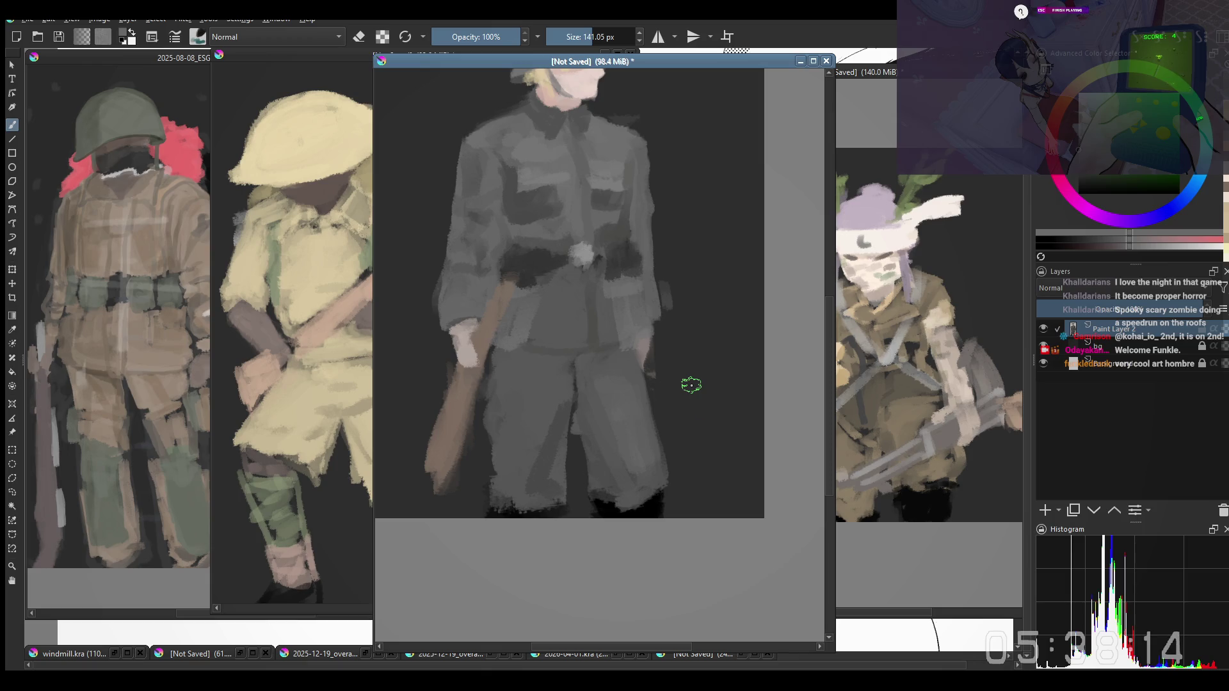
Lighten and smooth the right trouser leg, then shade the inner left leg with sampled darker grey
drag(691, 386, 633, 448)
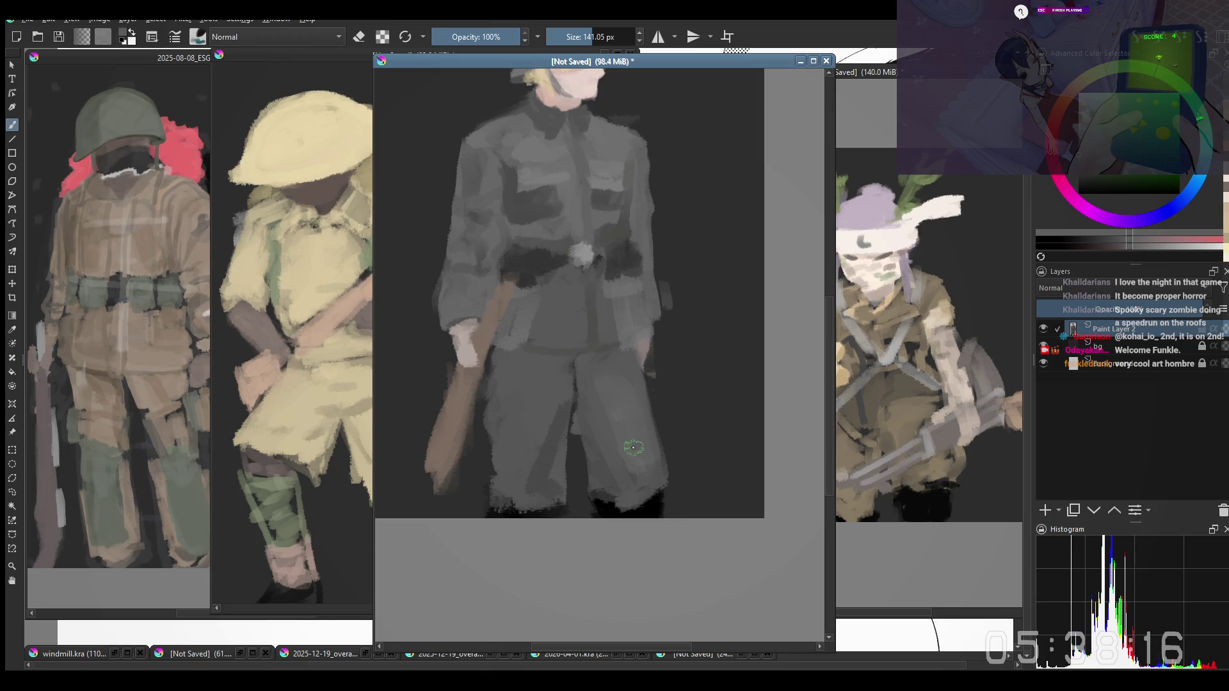
scroll(634, 444, up, 1)
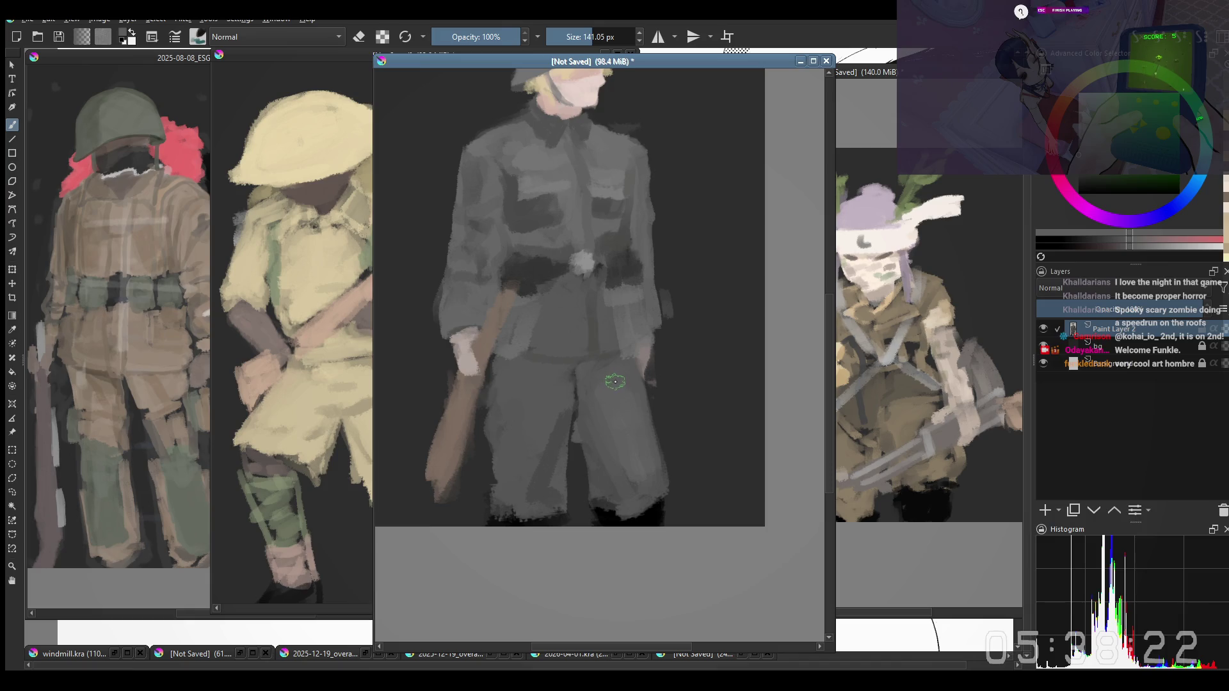
drag(601, 374, 607, 410)
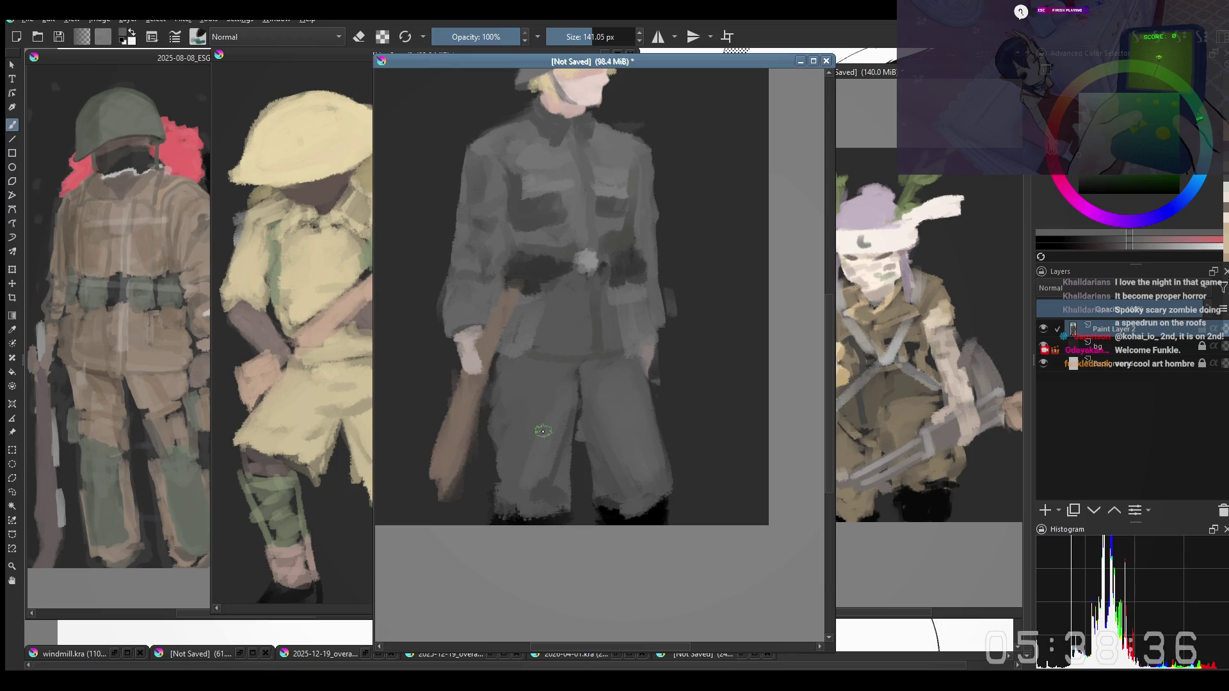
ctrl+click(538, 437)
drag(548, 390, 534, 475)
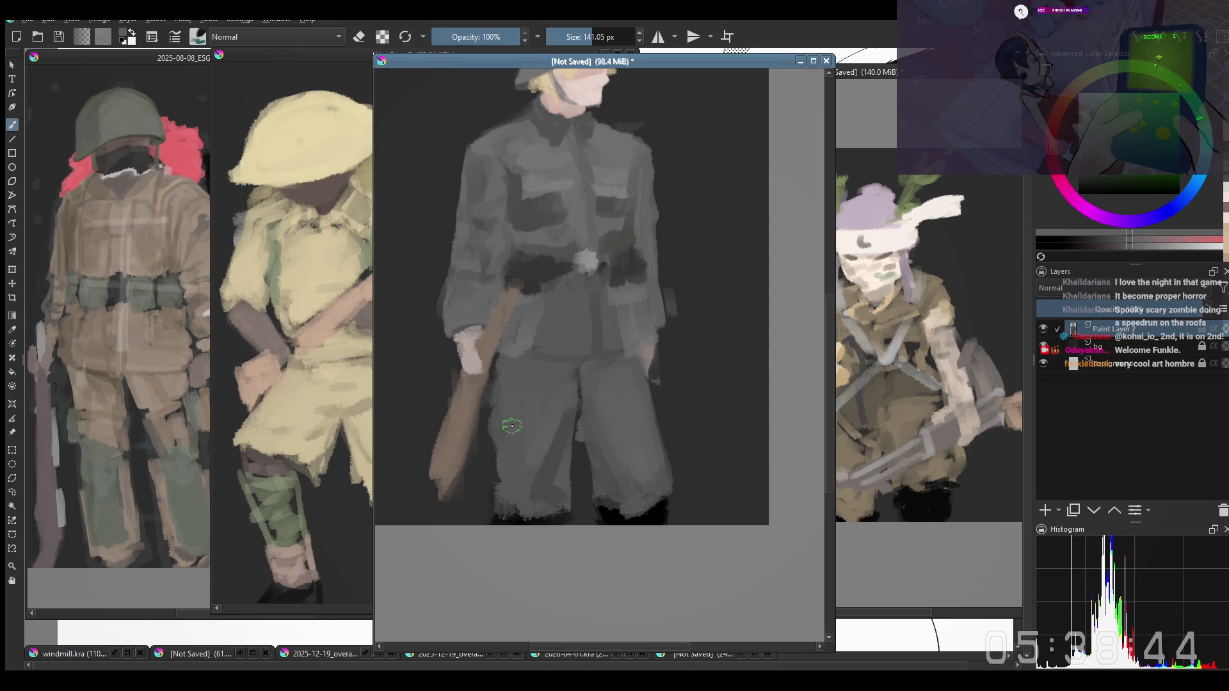
Add a short stroke near the legs, sample darker trouser greys and reduce the brush slightly
mouse_move(512, 425)
mouse_down()
mouse_move(517, 437)
mouse_move(527, 430)
mouse_up()
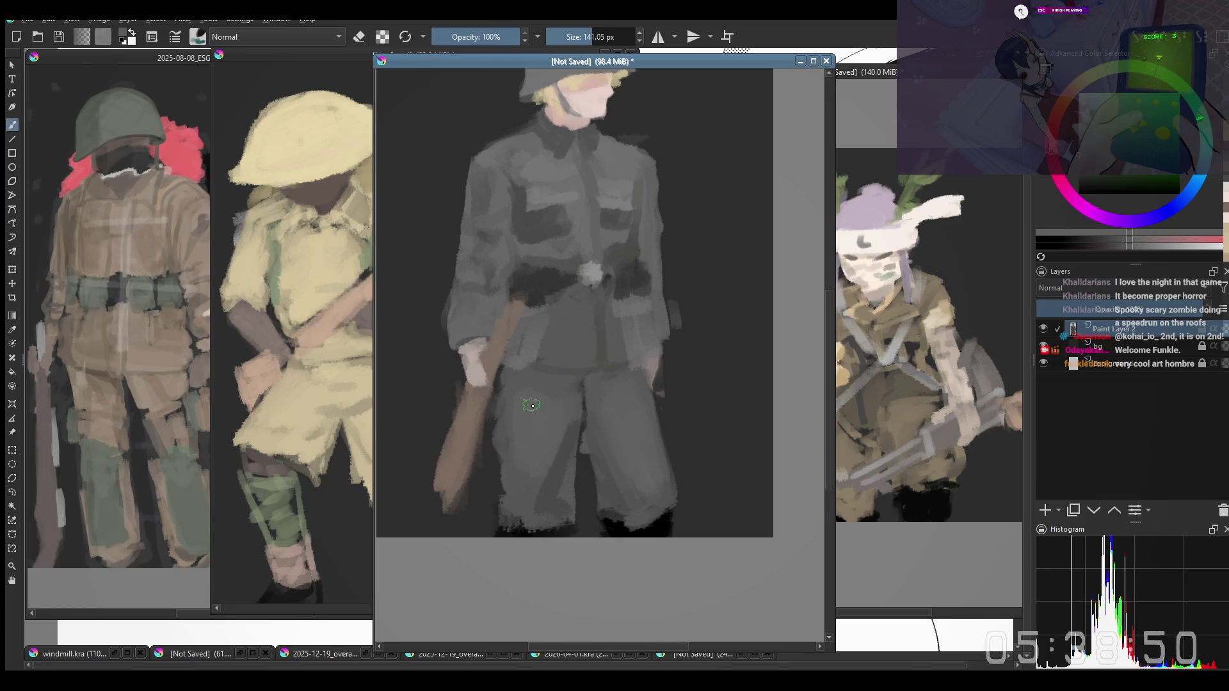
drag(538, 403, 544, 415)
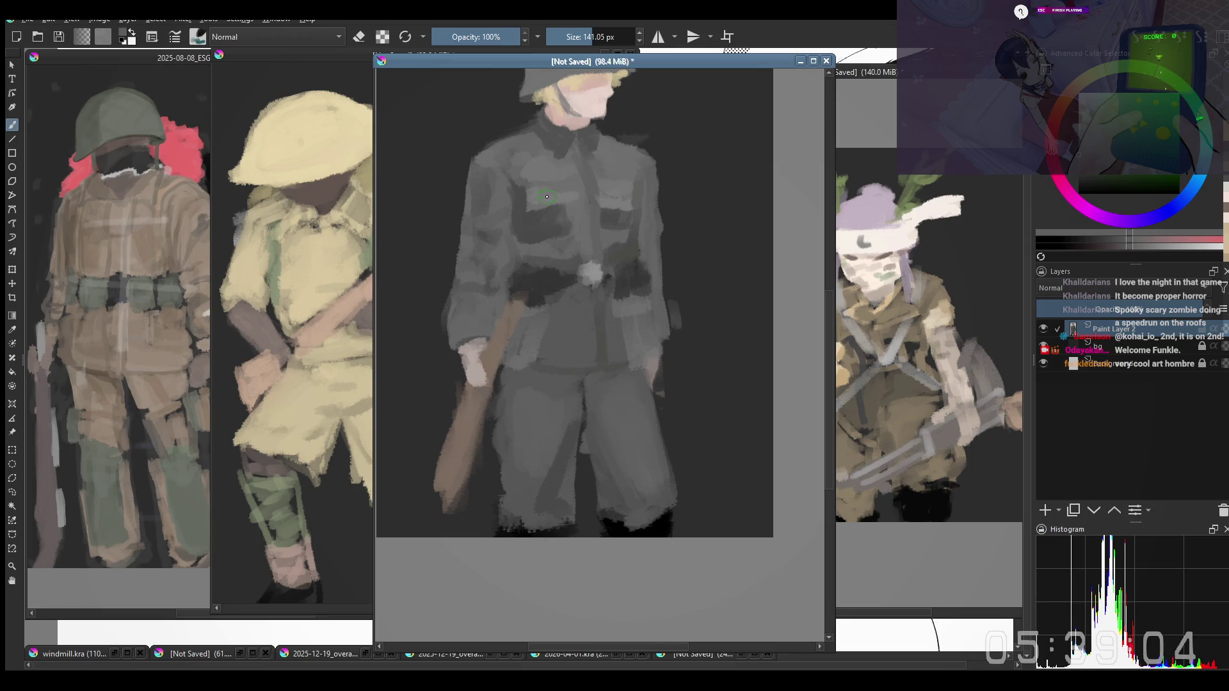
ctrl+click(550, 499)
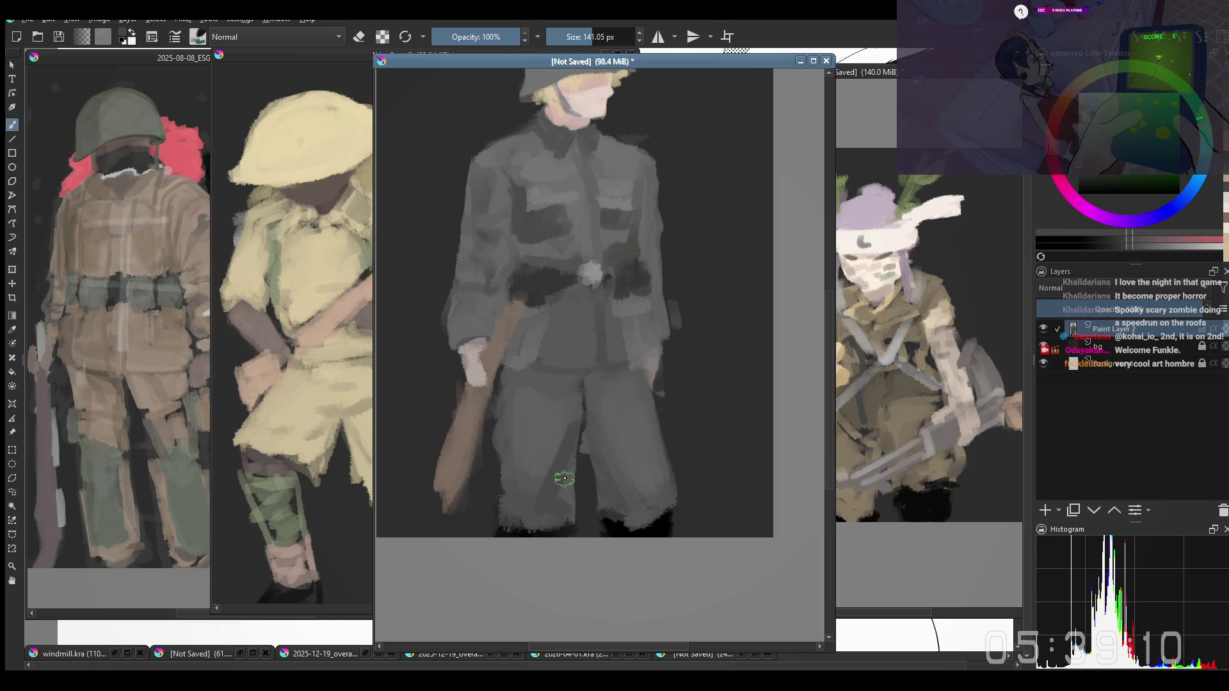
ctrl+click(552, 501)
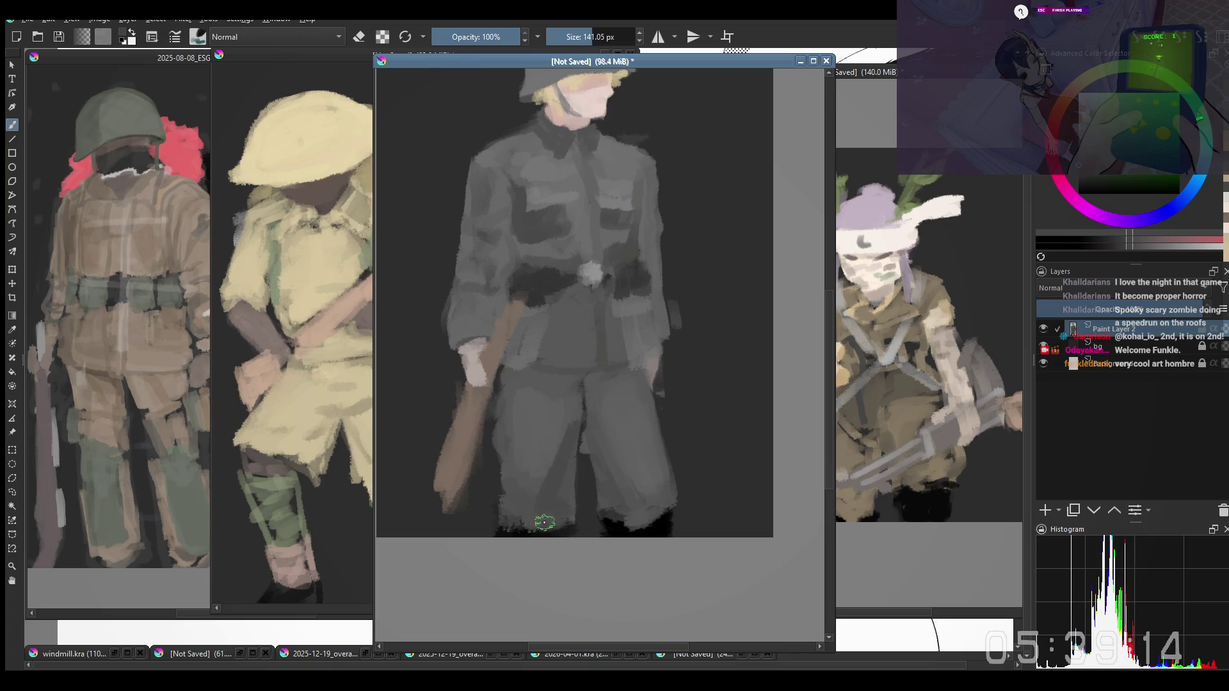
key(bracketleft)
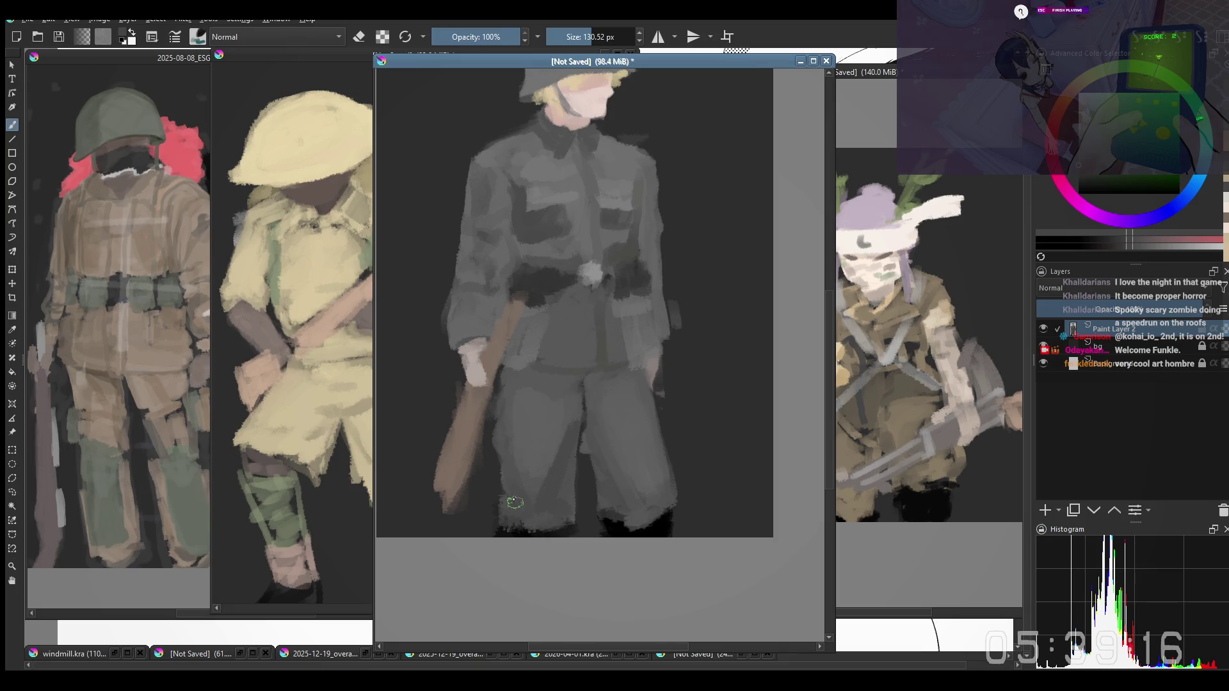
mouse_move(625, 471)
mouse_down()
mouse_move(604, 506)
mouse_move(617, 589)
mouse_up()
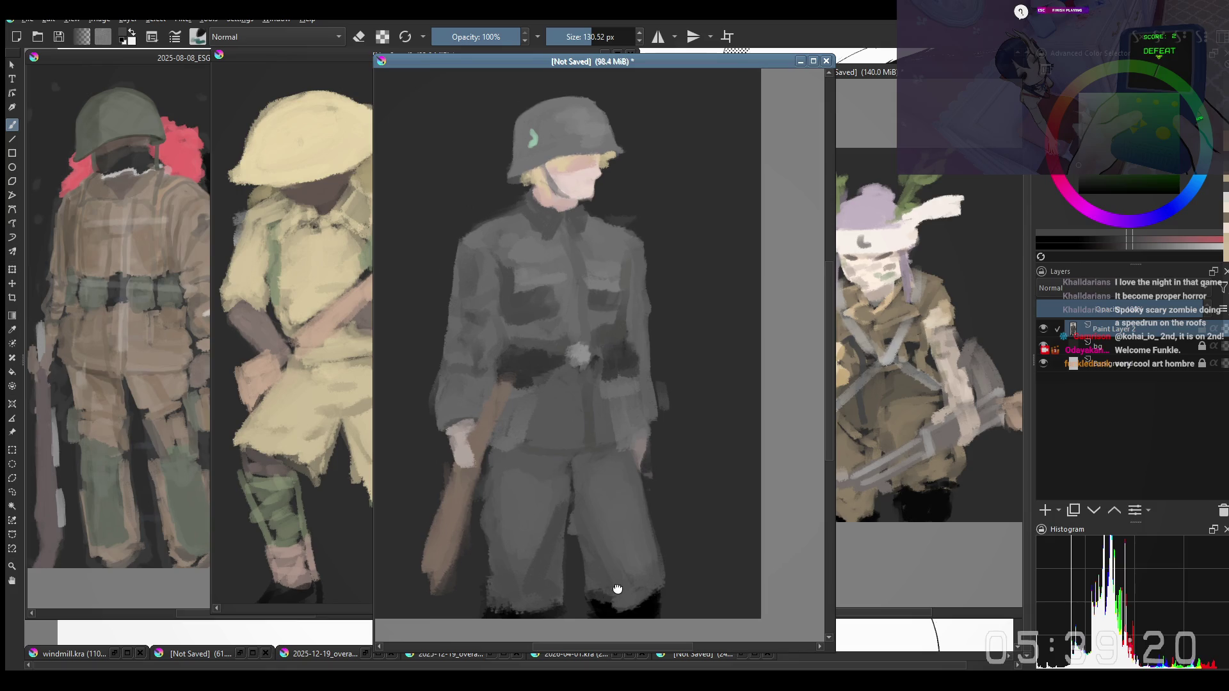
drag(618, 588, 625, 577)
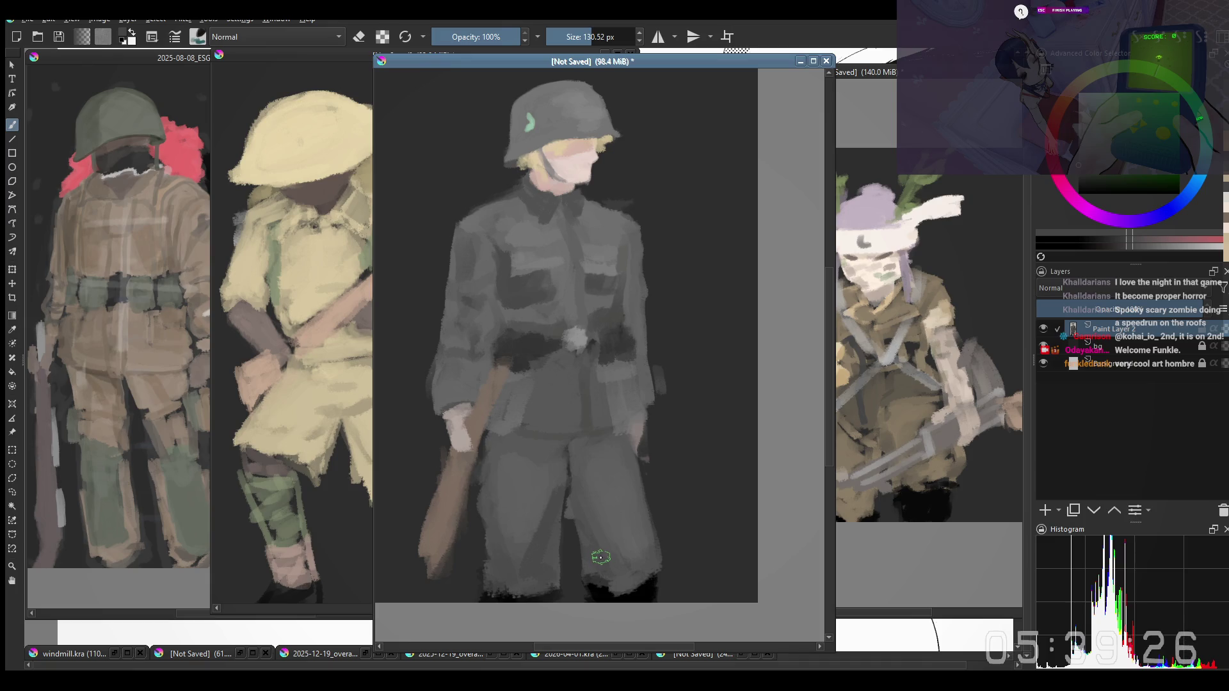
scroll(604, 539, down, 1)
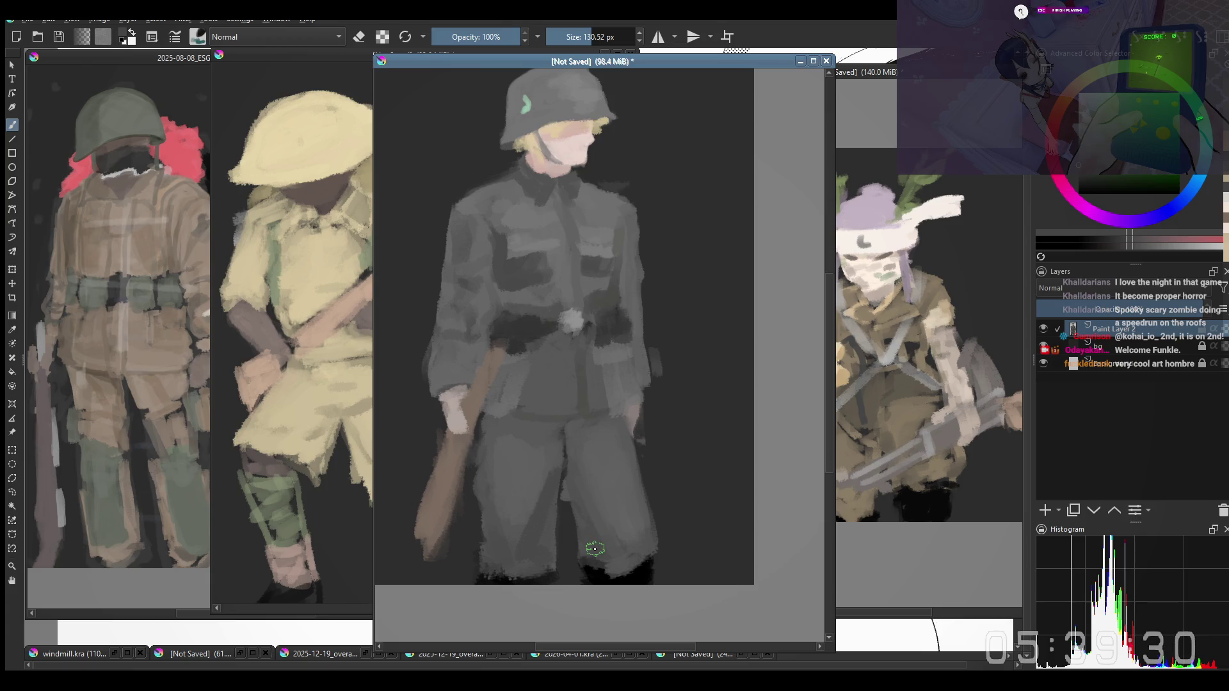
scroll(591, 544, down, 1)
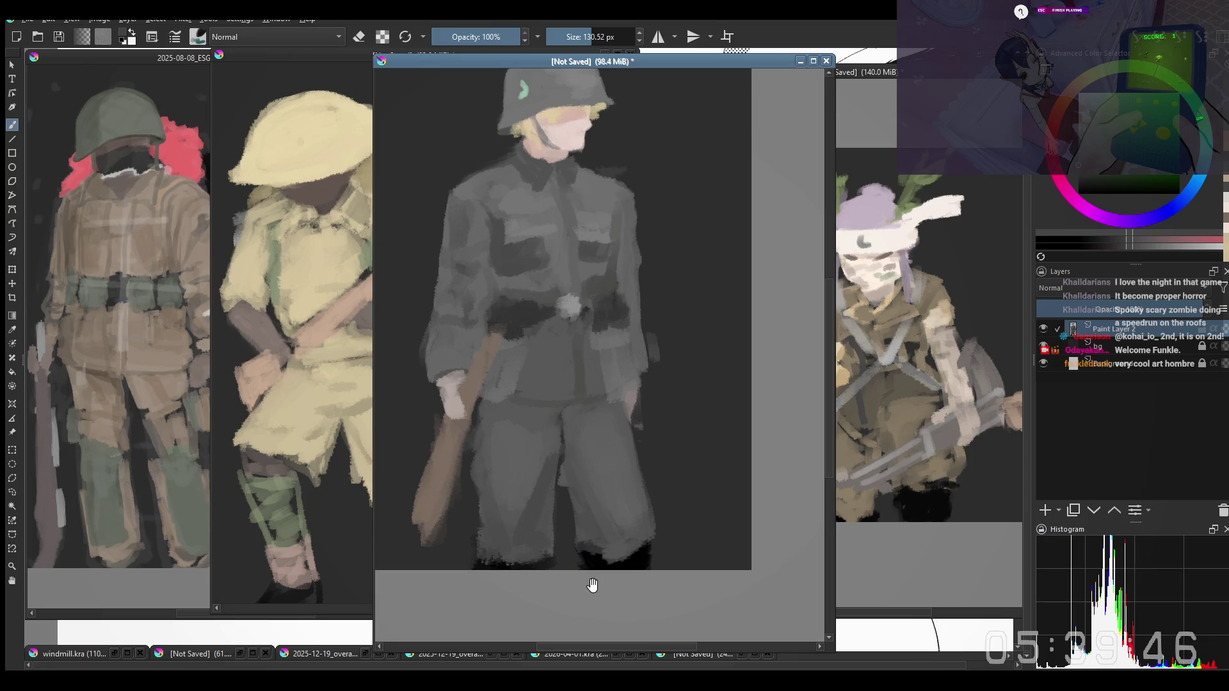
drag(585, 562, 581, 556)
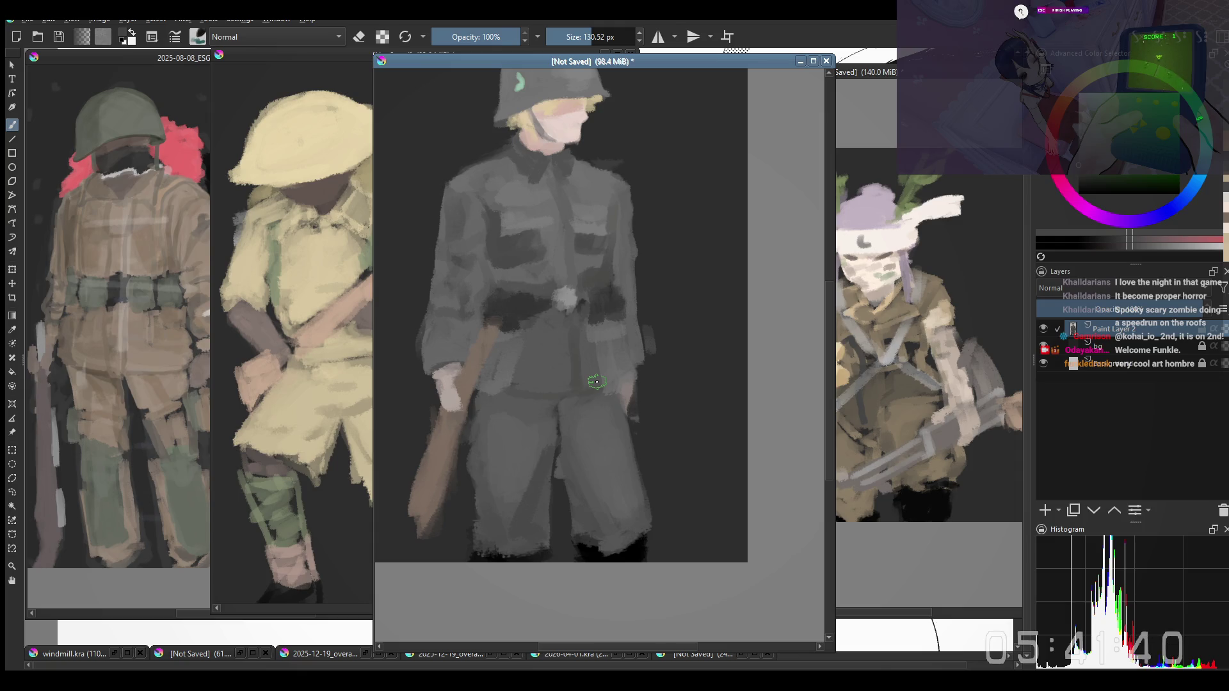
Sample greys from the trousers and lower trousers for further shading
ctrl+click(585, 521)
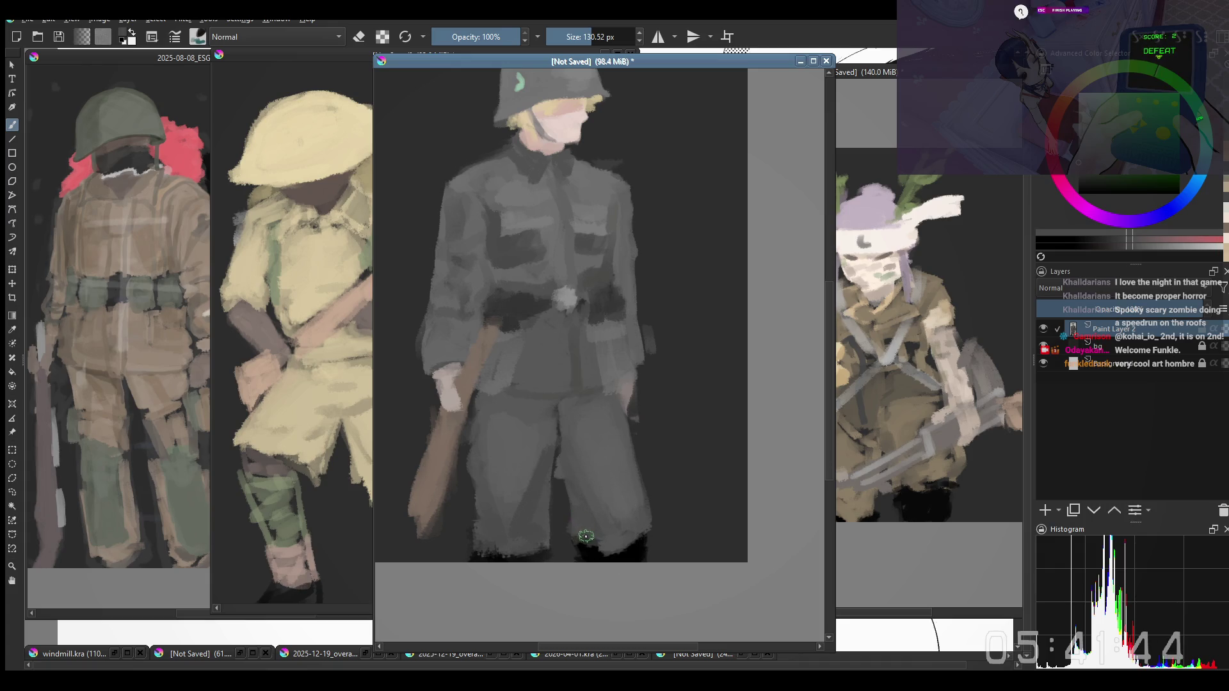
ctrl+click(521, 522)
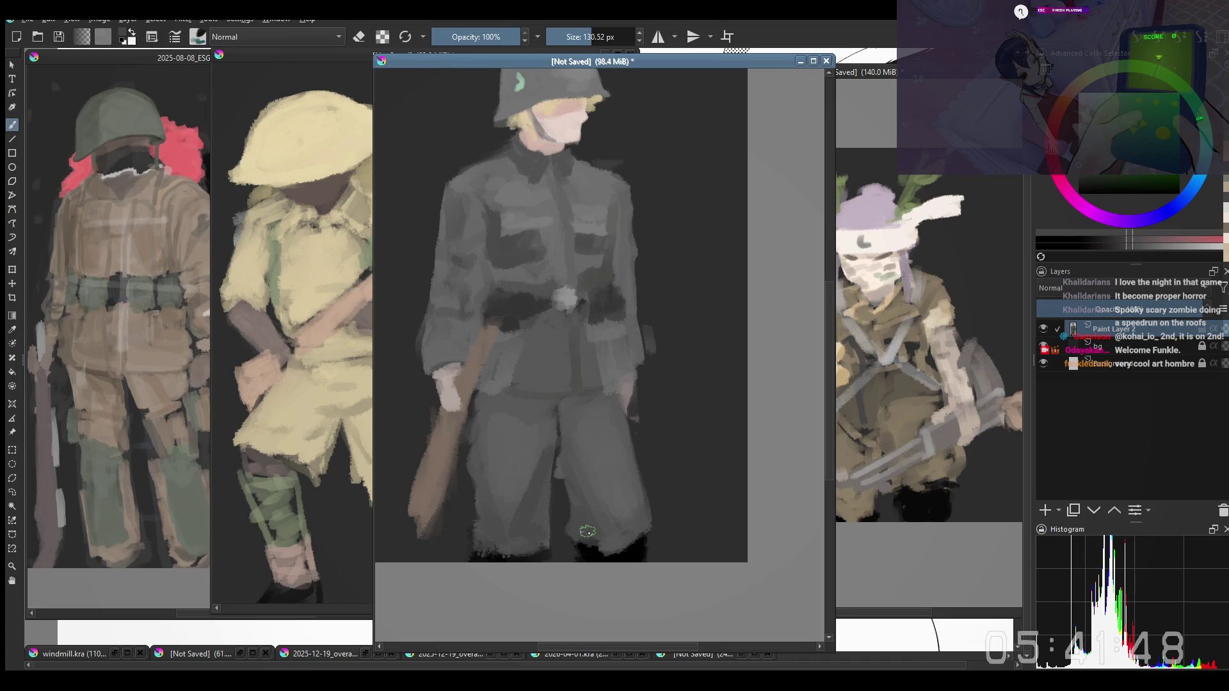
scroll(587, 531, down, 3)
scroll(589, 510, up, 3)
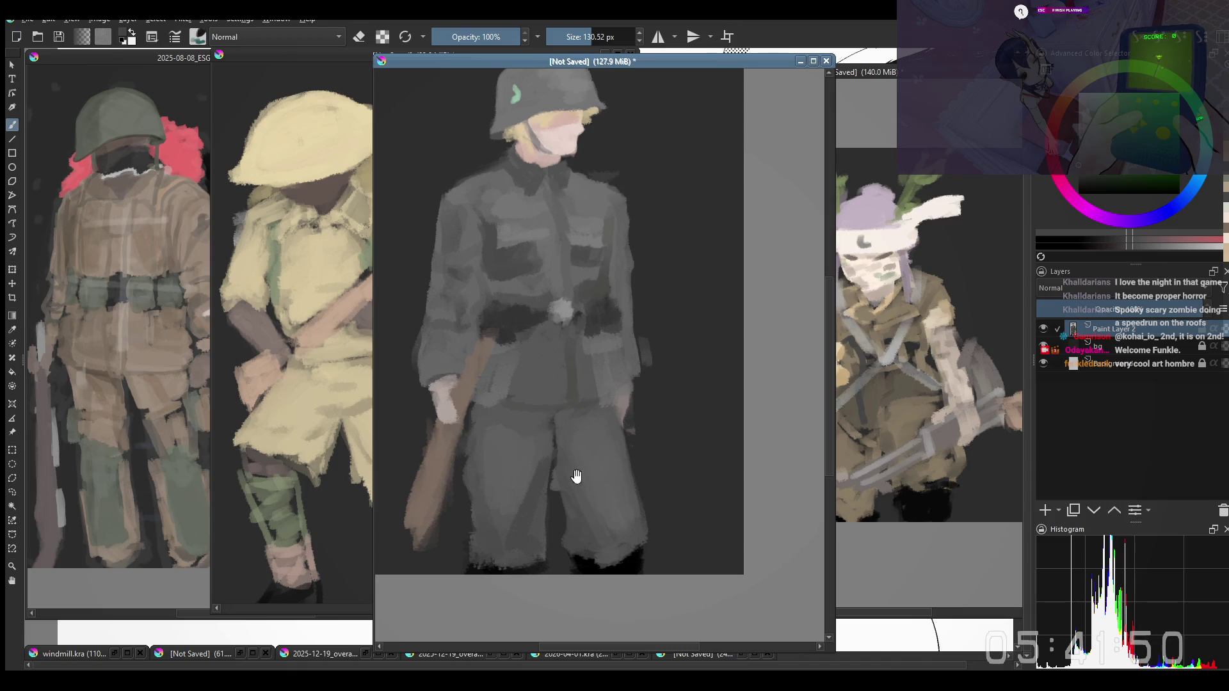
Paint lighter brown onto the lower club and widen its stock with a slightly larger brush
drag(577, 476, 580, 484)
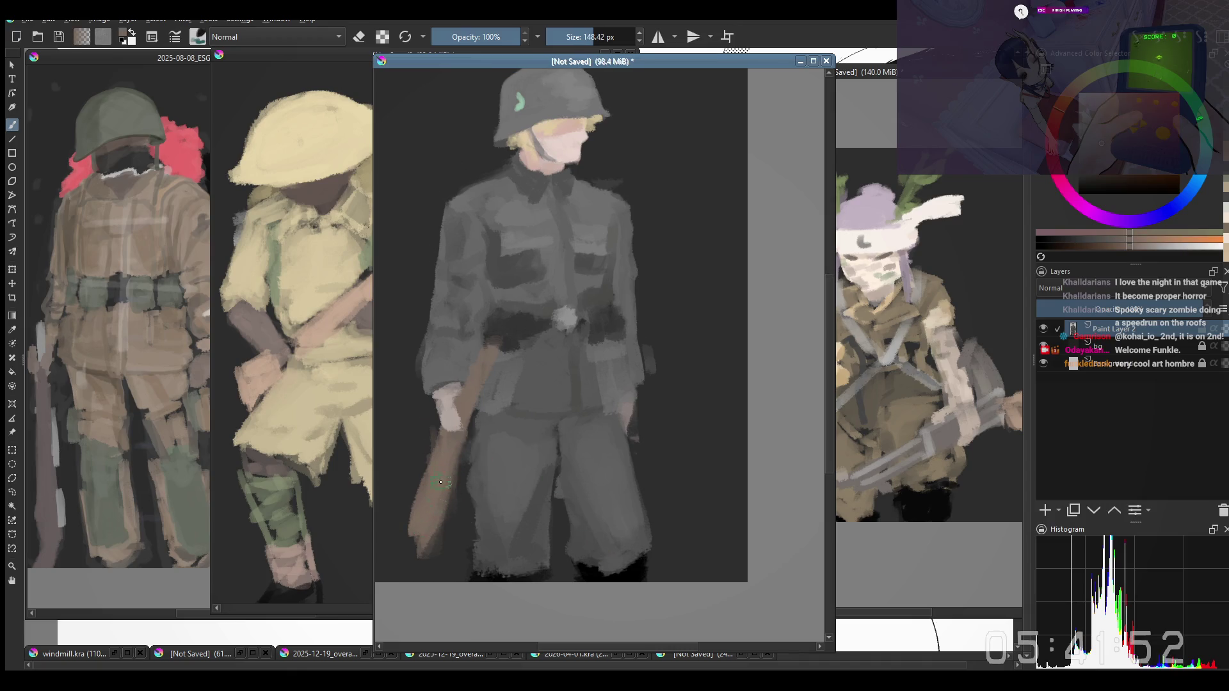
mouse_move(434, 523)
mouse_down()
mouse_move(412, 563)
mouse_move(419, 541)
mouse_up()
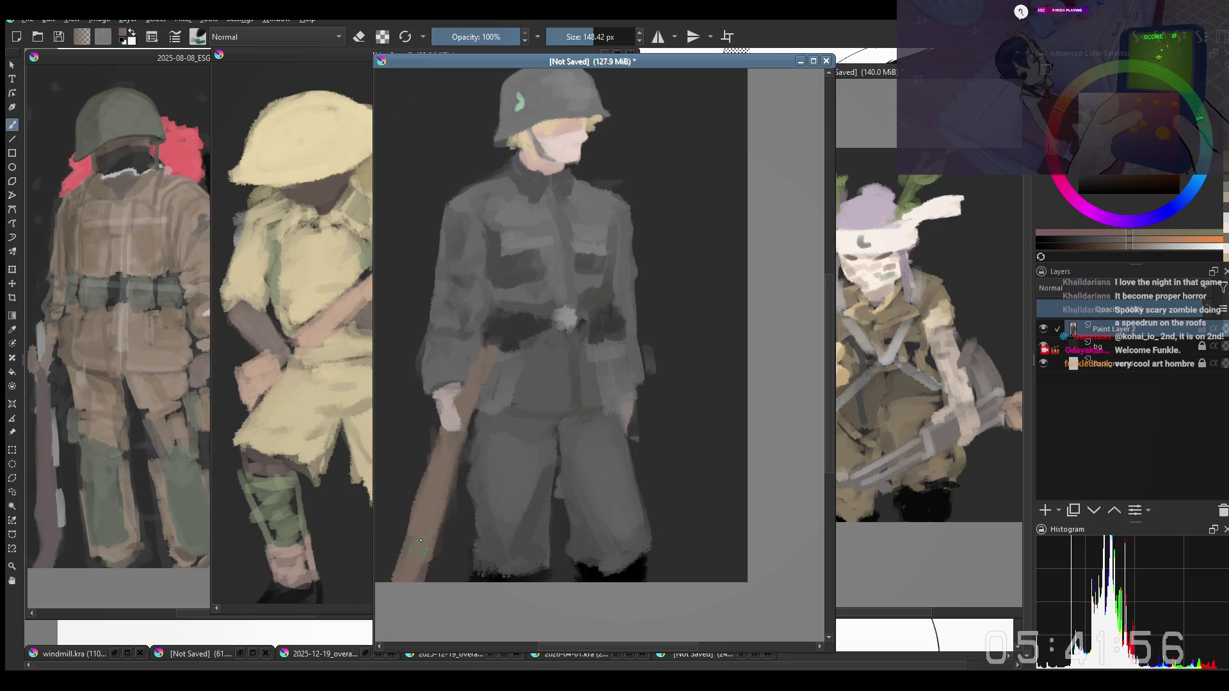
key(minus)
scroll(457, 398, up, 1)
scroll(459, 480, up, 2)
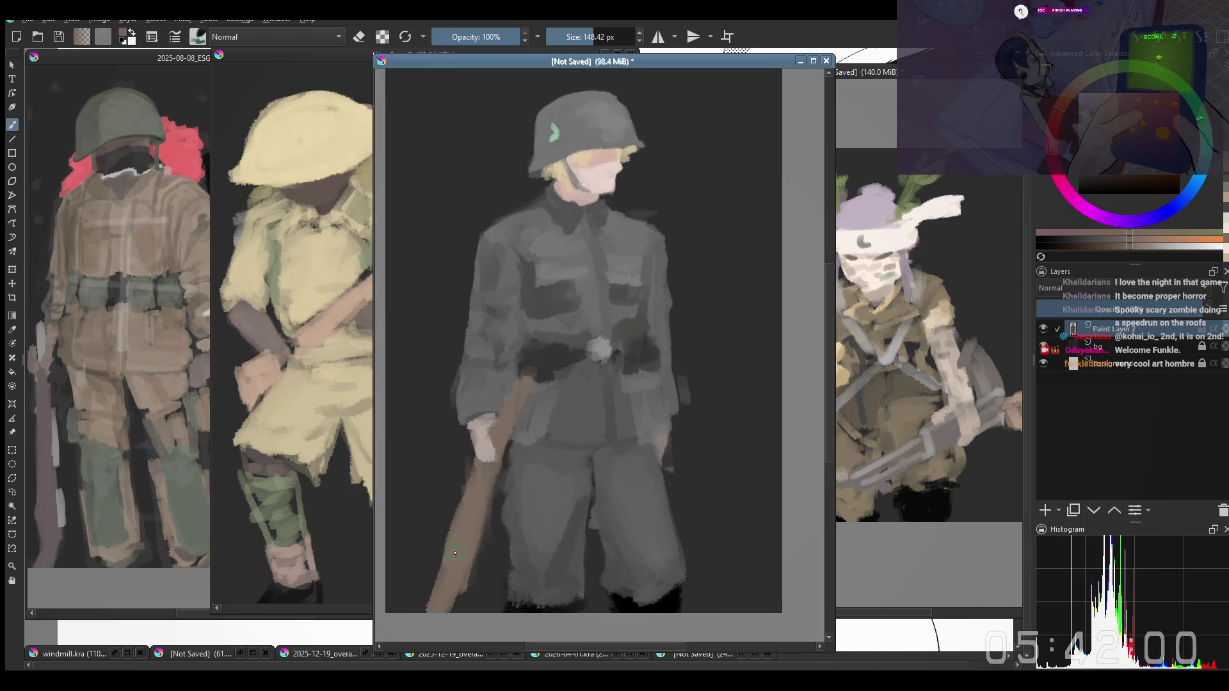
mouse_move(433, 588)
mouse_down()
mouse_move(447, 535)
mouse_move(421, 610)
mouse_up()
Toggle the eraser on and off, step the brush smaller and fit the whole painting in view
key(e)
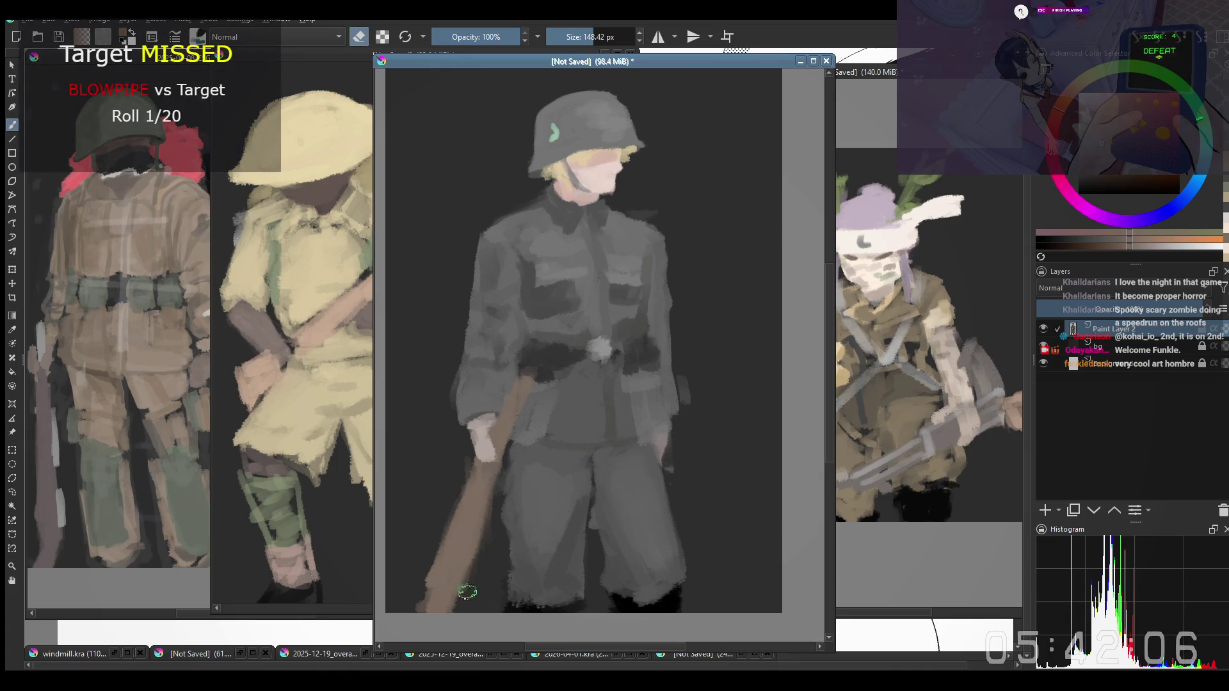
key(e)
key(minus)
key(equal)
key(bracketleft)
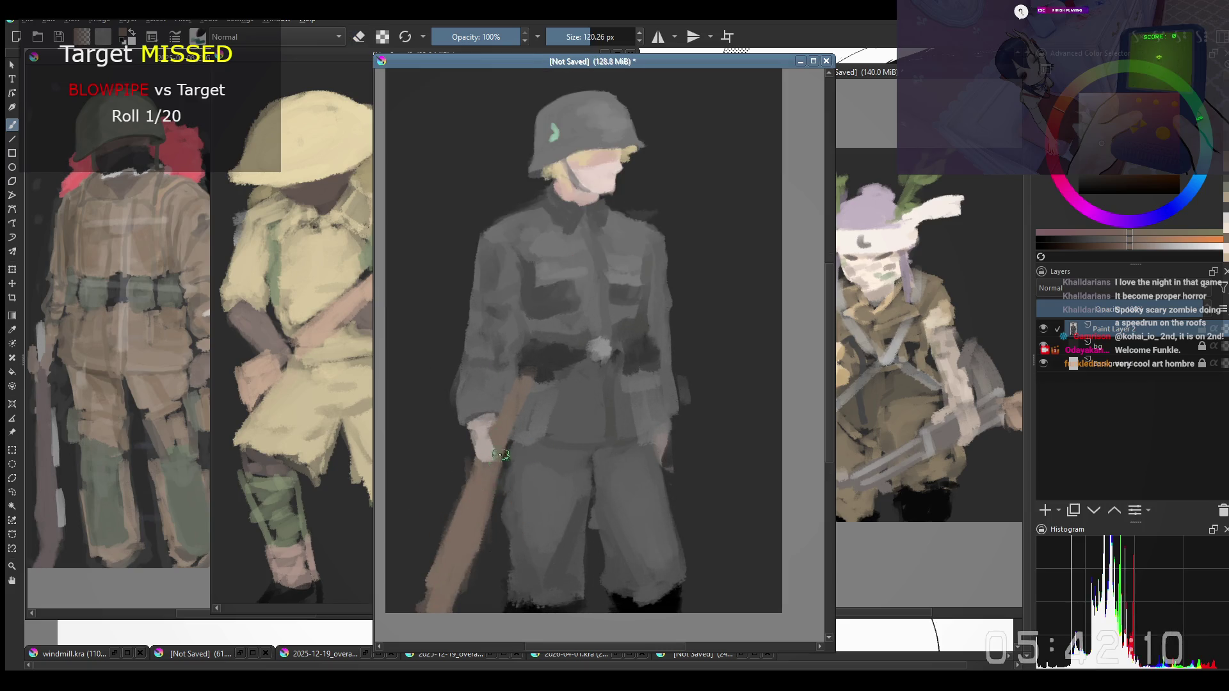
key(minus)
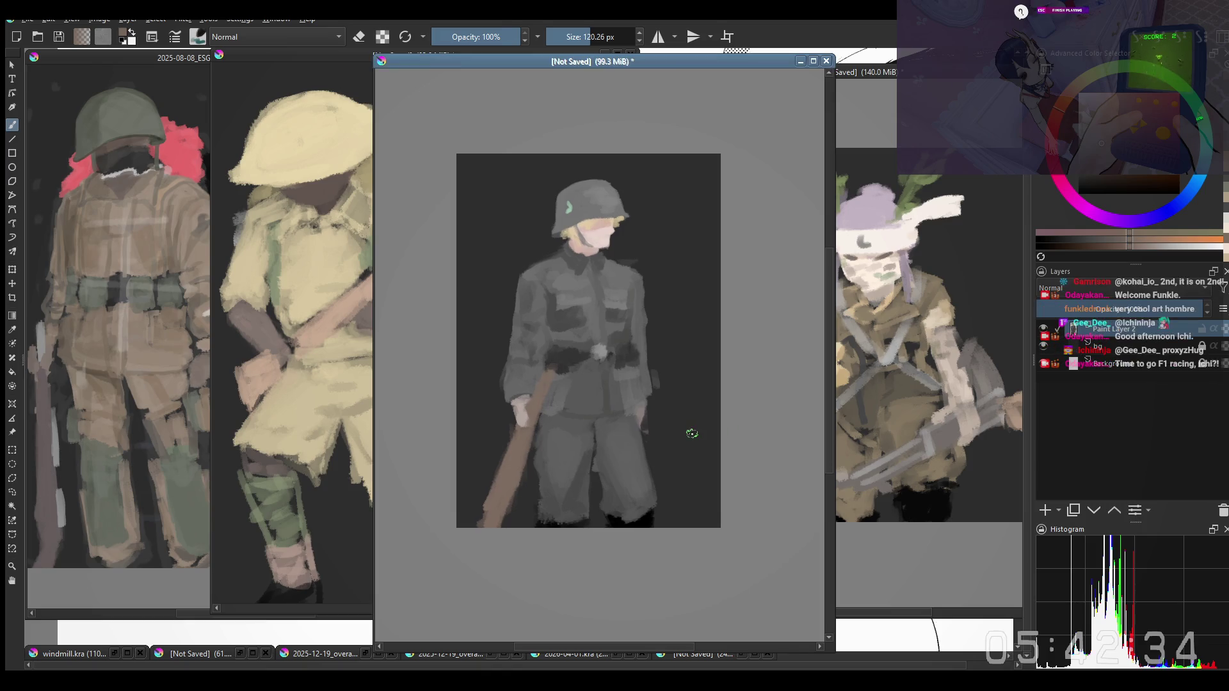
scroll(691, 428, up, 3)
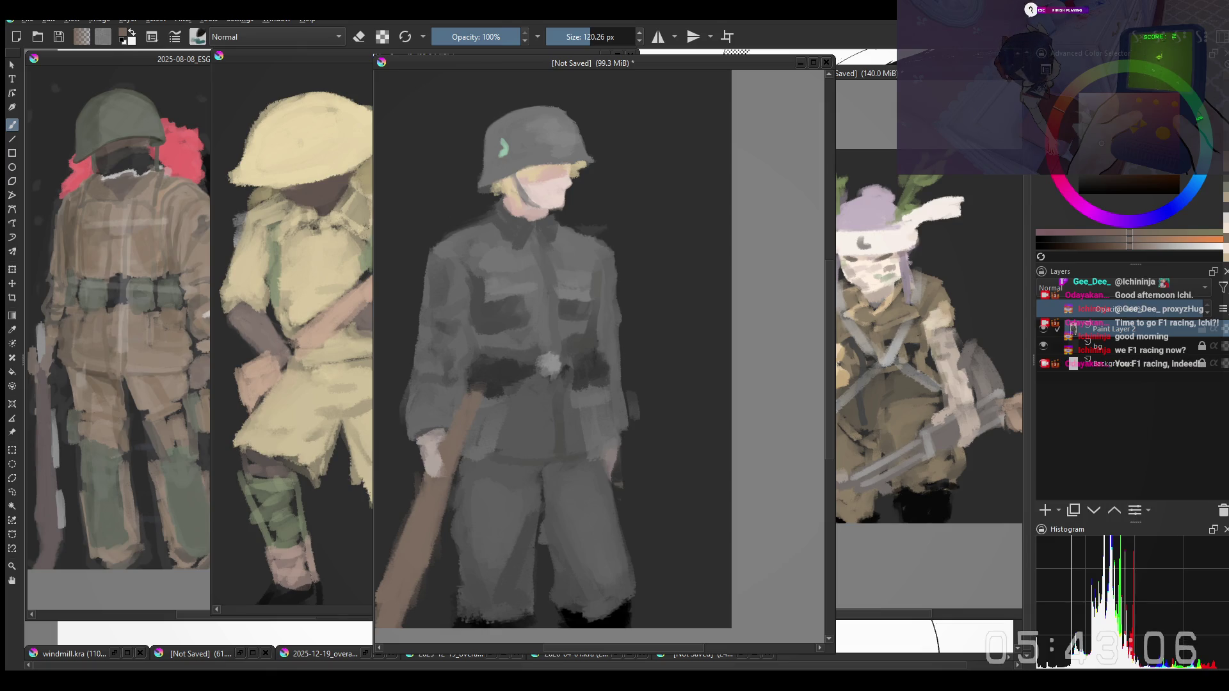
drag(513, 365, 494, 330)
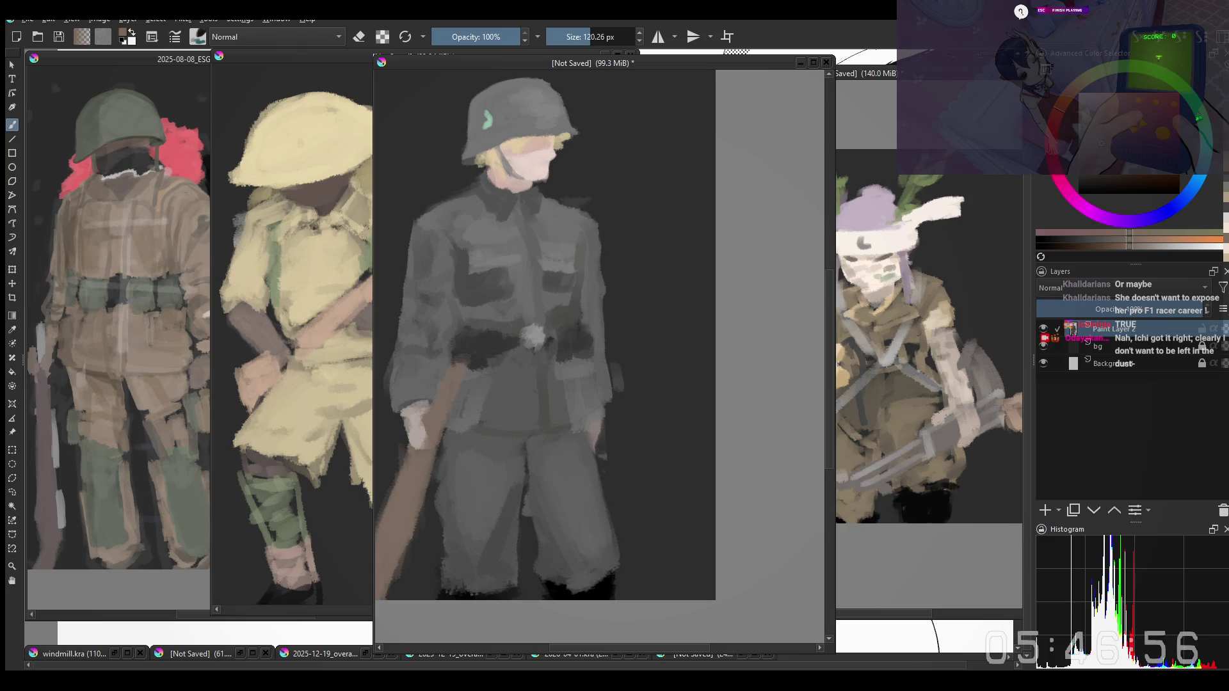
scroll(626, 478, up, 1)
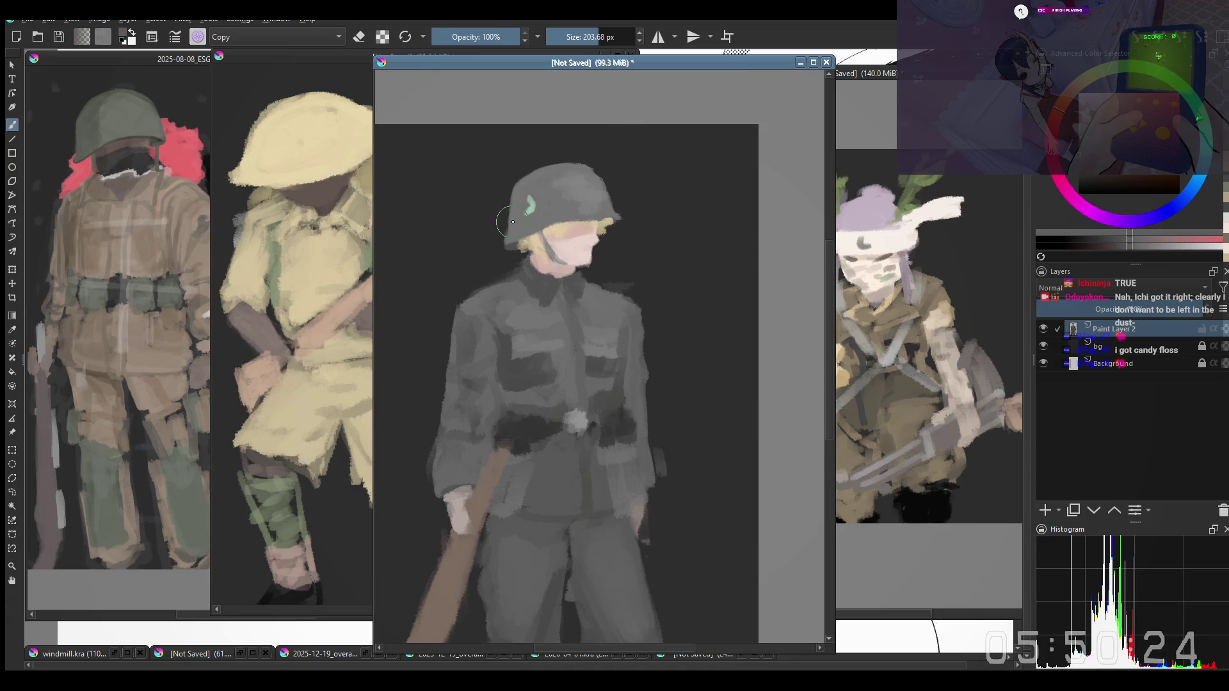
Raise the brush size from about 204 px to about 251 px for broader strokes
drag(513, 217, 516, 197)
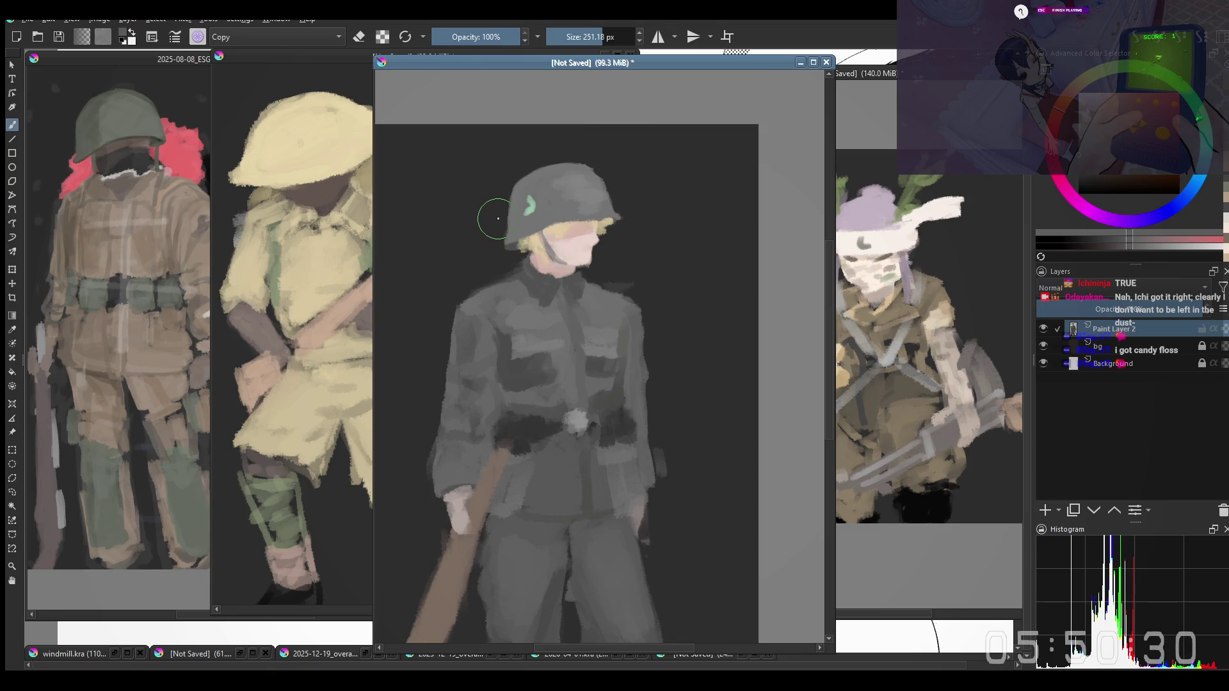
key(minus)
key(plus)
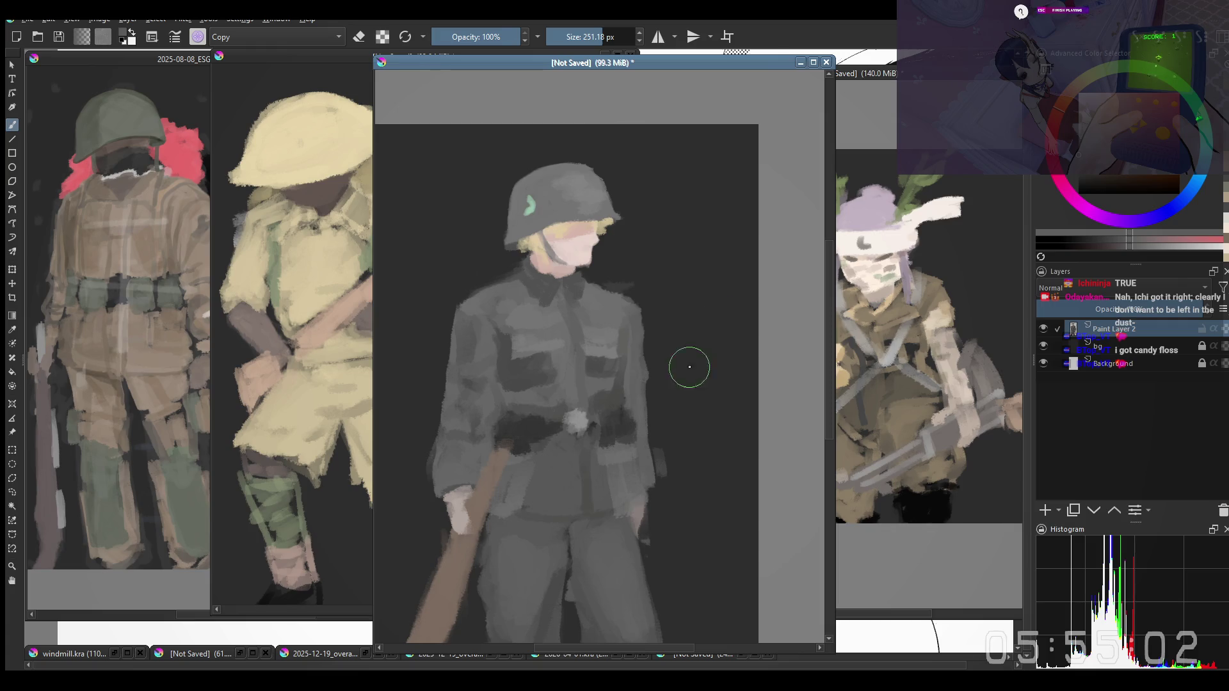
scroll(685, 362, up, 1)
Enlarge the brush to about 307 px and pick up a grey from the painting
key(bracketright)
key(bracketright)
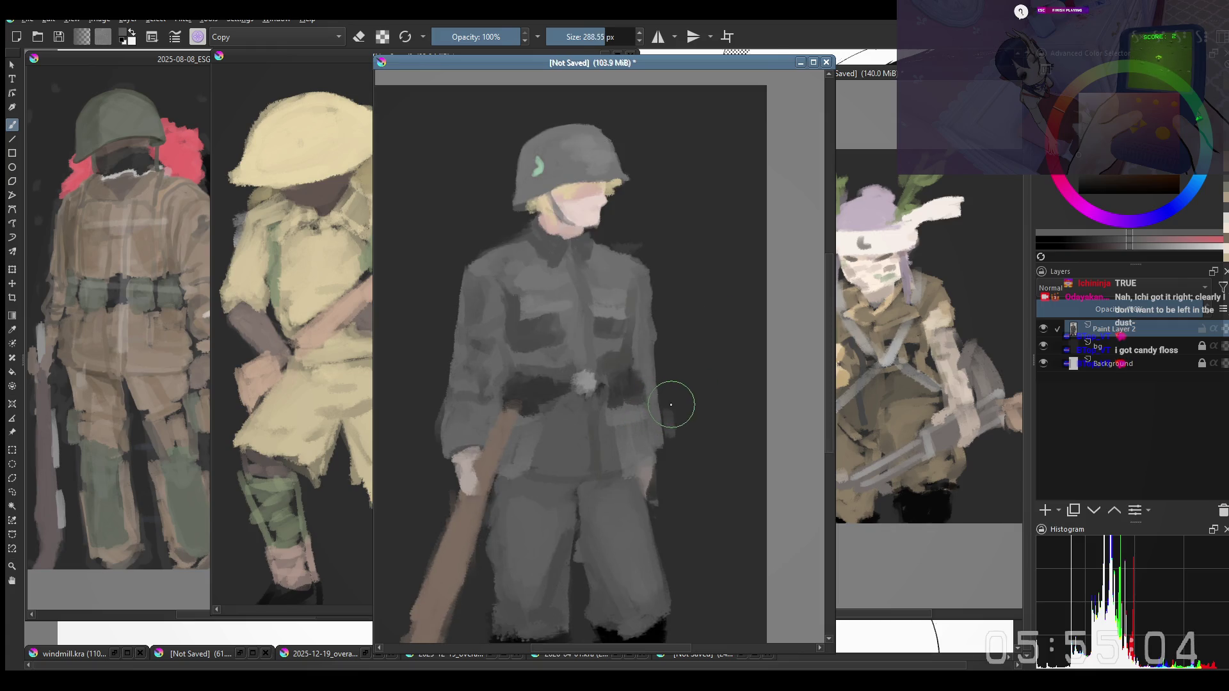
key(bracketright)
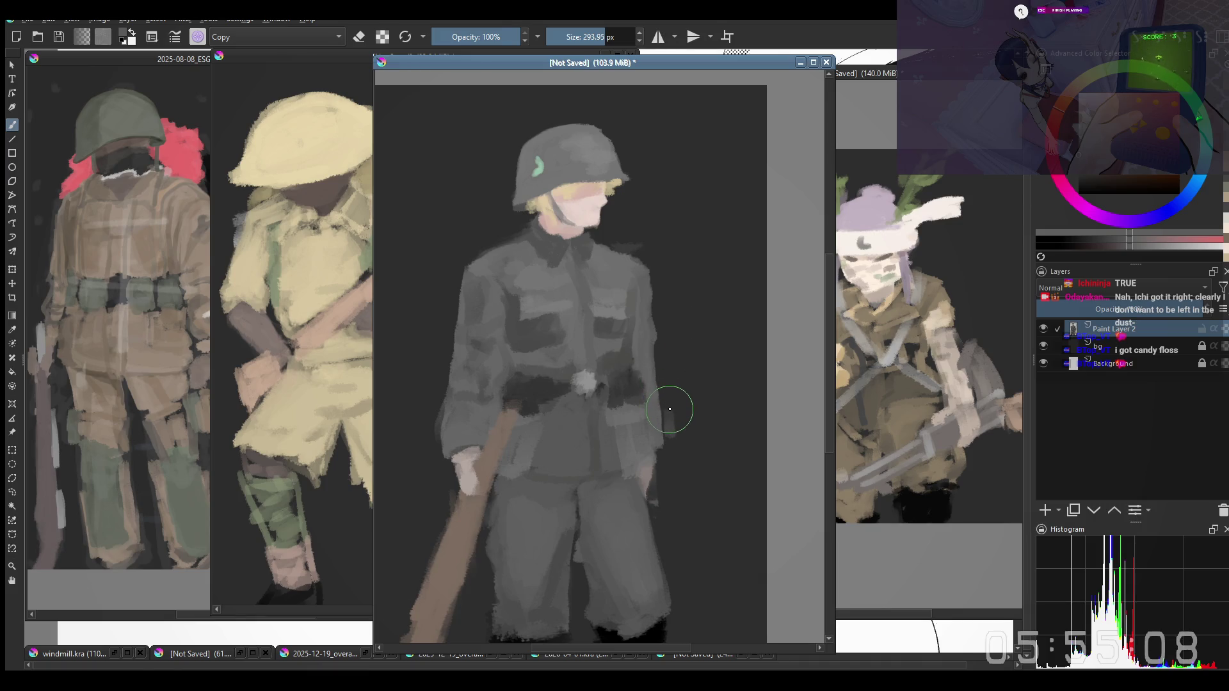
key(bracketright)
key(bracketright)
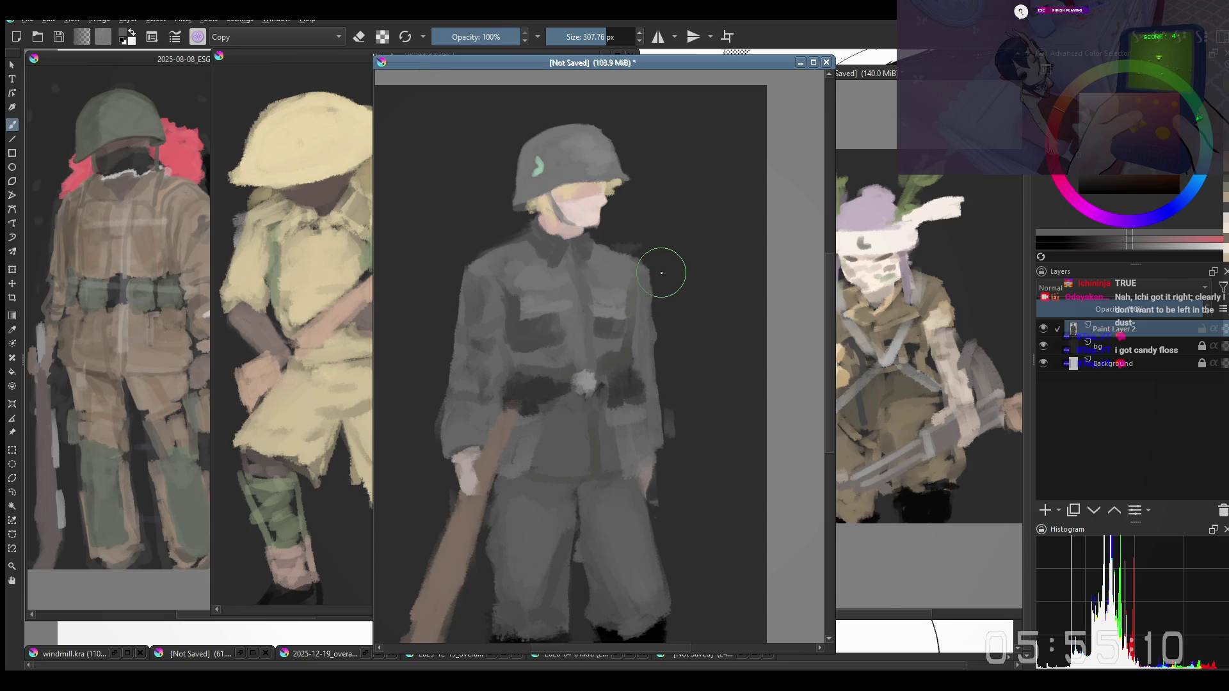
key(bracketright)
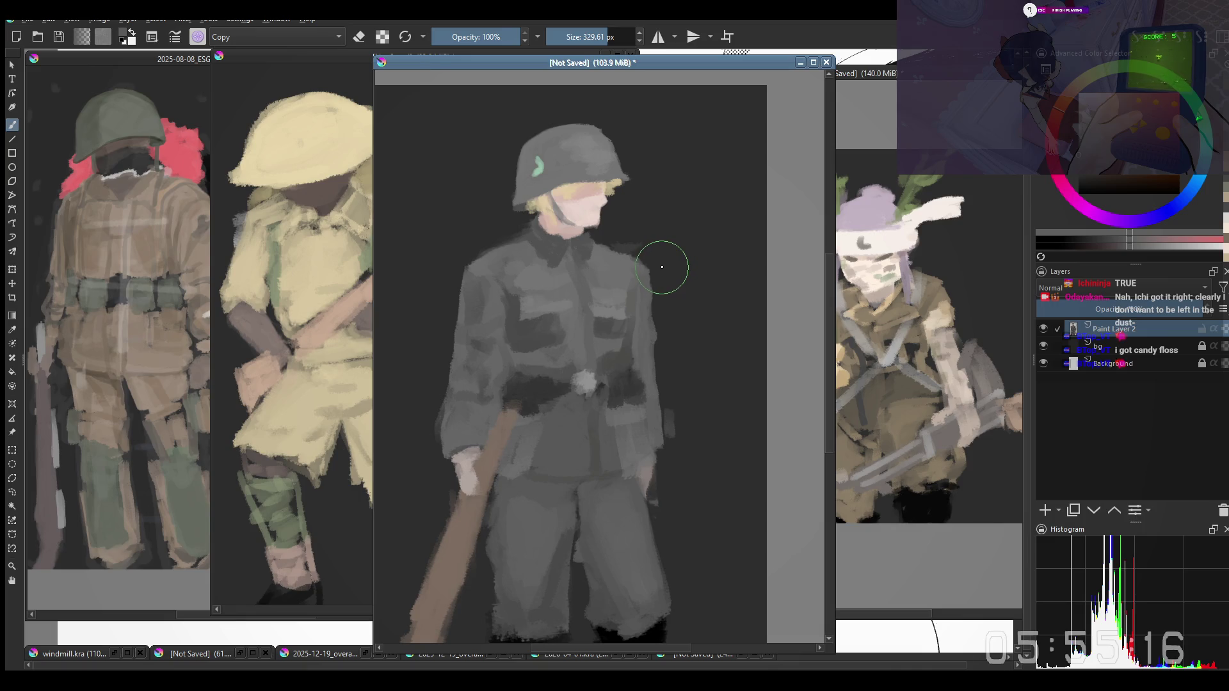
ctrl+click(661, 265)
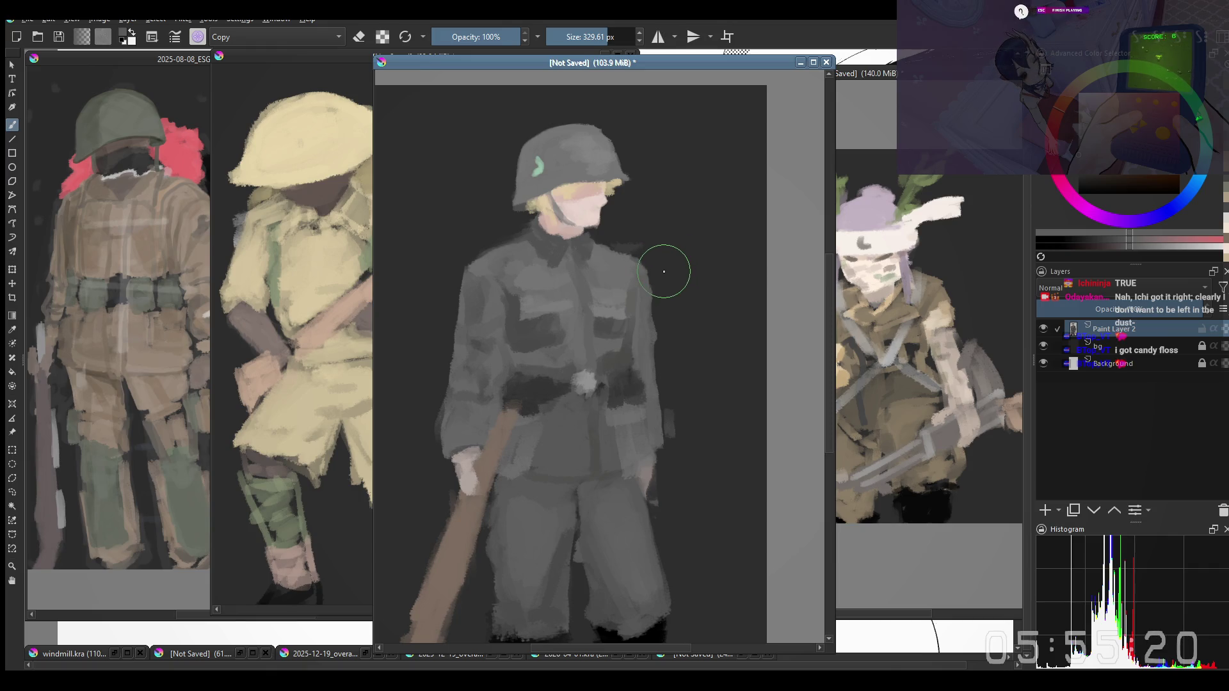
Shrink the brush slightly and mirror the canvas view horizontally
shift+drag(698, 285, 654, 285)
shift+drag(683, 291, 669, 298)
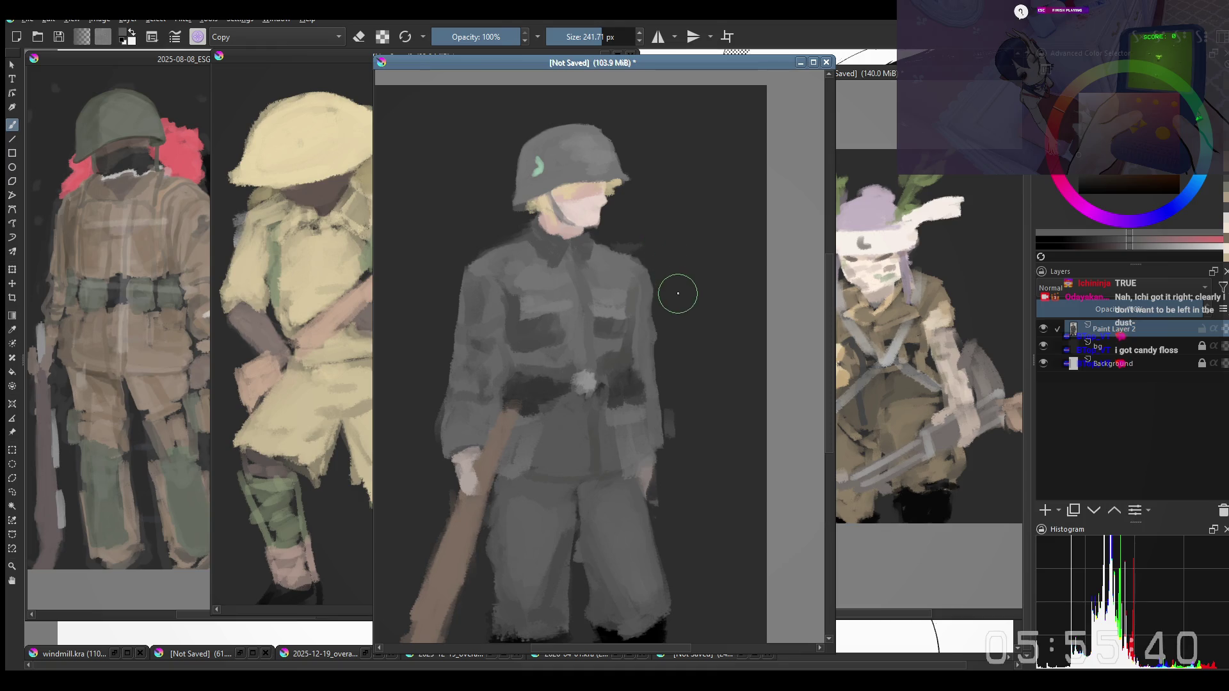
key(m)
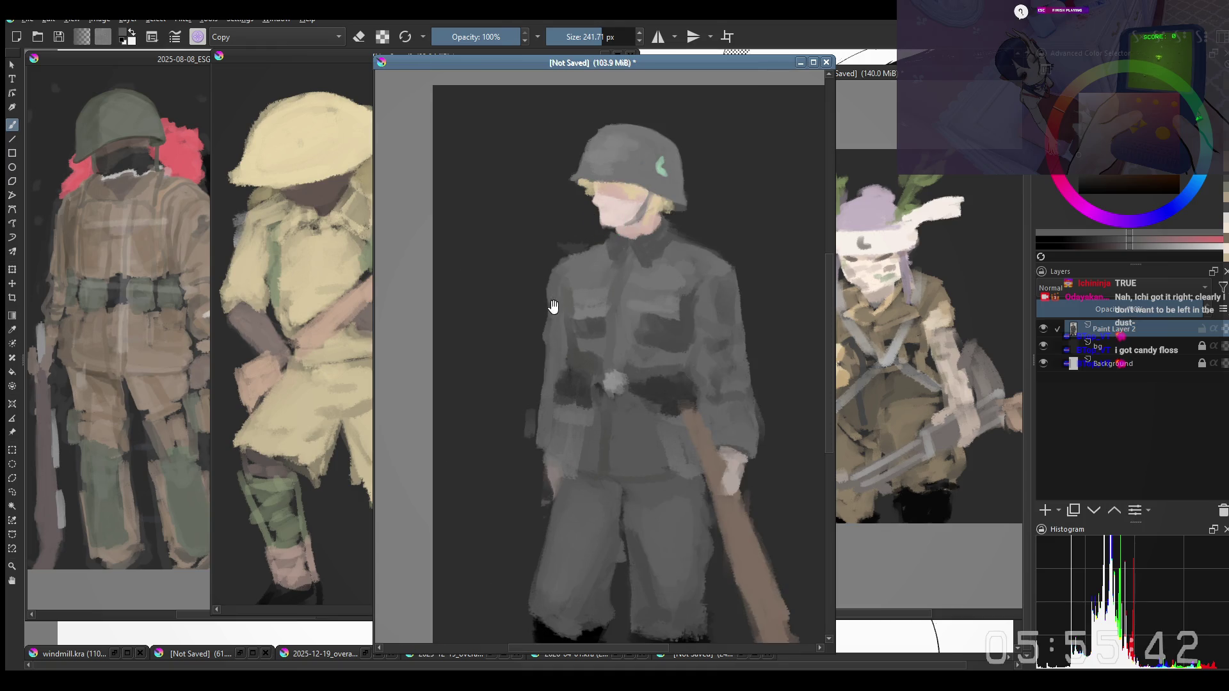
With a larger brush, smooth the edge of the soldier's left shoulder
drag(553, 306, 502, 351)
key(])
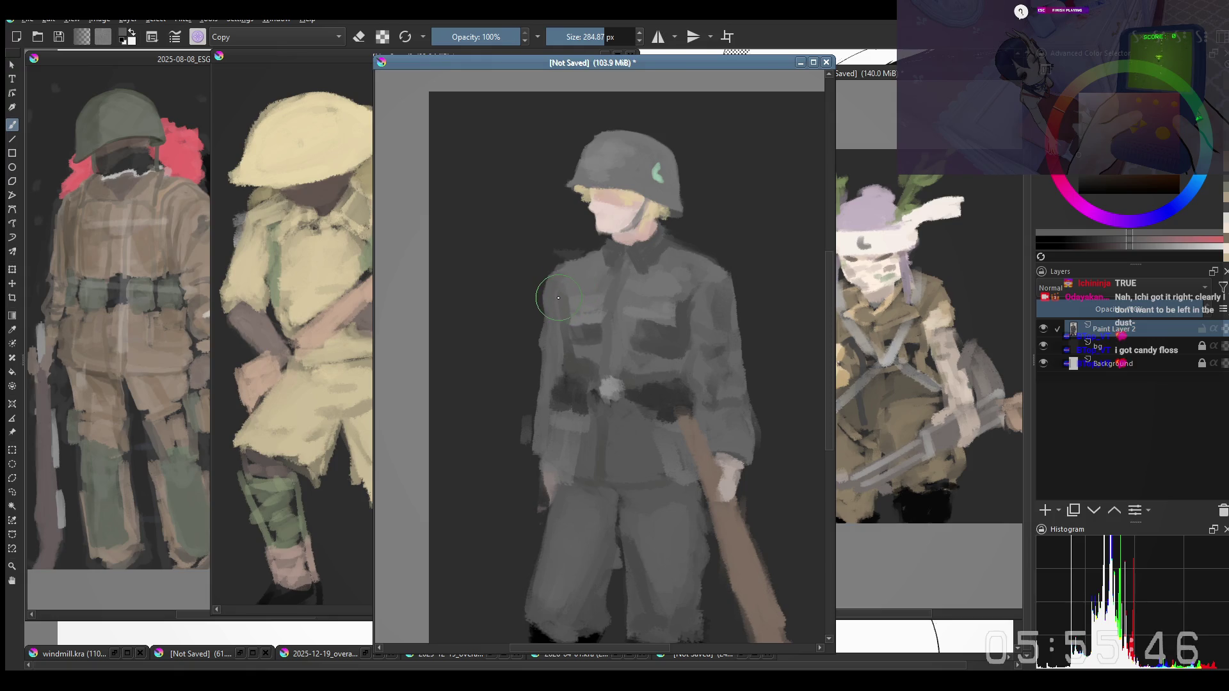
mouse_move(555, 288)
mouse_down()
mouse_move(547, 312)
mouse_move(570, 292)
mouse_up()
Adjust the brush size and paint a dark grey patch on the chest pocket
key(bracketleft)
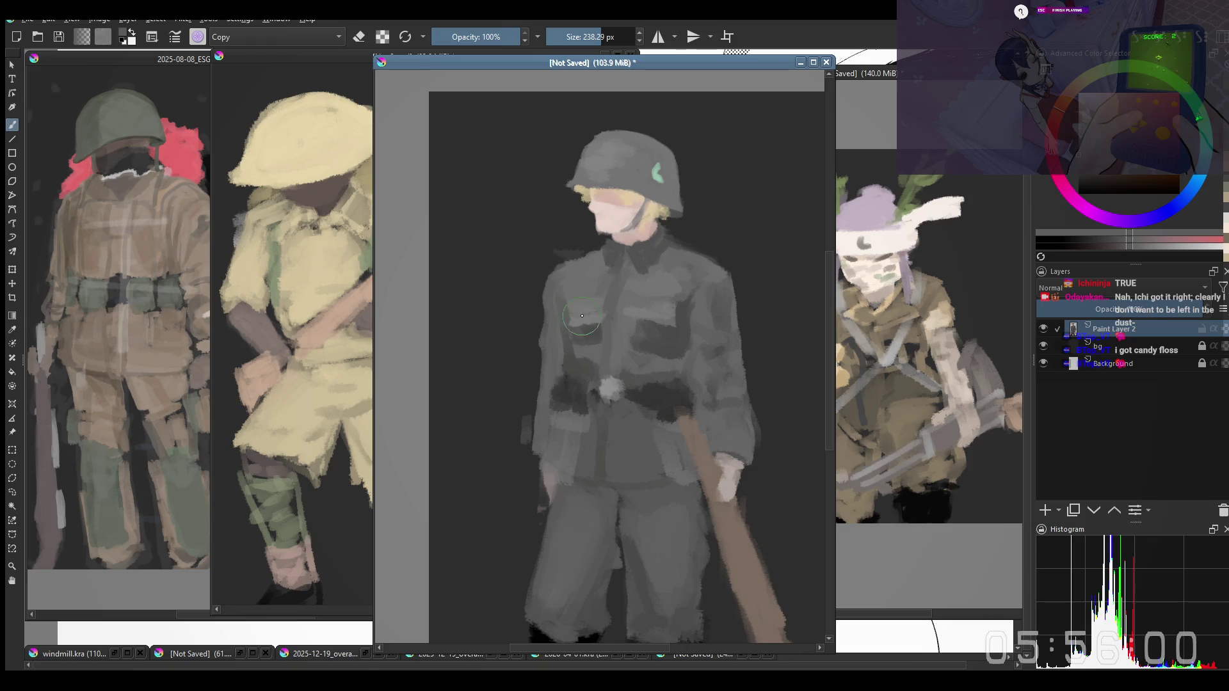
key(bracketright)
key(bracketright)
key(bracketright)
drag(583, 325, 572, 325)
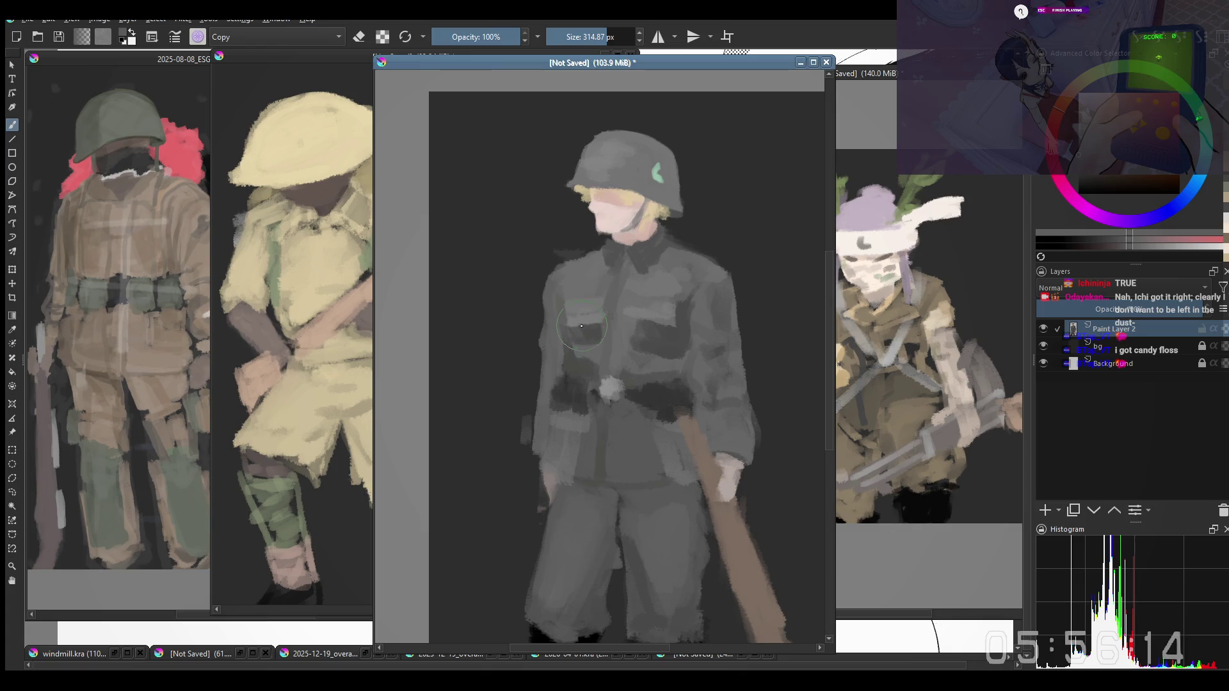
key(bracketright)
mouse_move(579, 350)
mouse_down()
mouse_move(580, 334)
mouse_move(588, 369)
mouse_move(562, 349)
mouse_move(625, 395)
mouse_up()
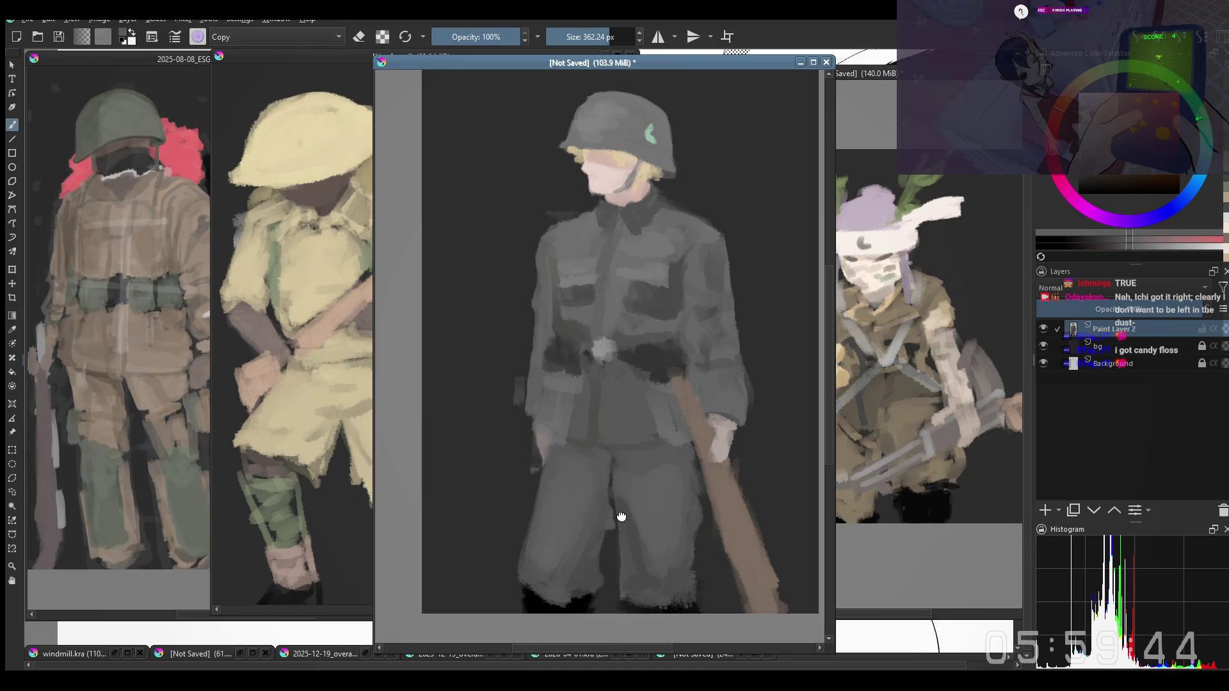
Reframe the soldier, adjust the brush size and turn off the mirrored view
drag(621, 516, 605, 491)
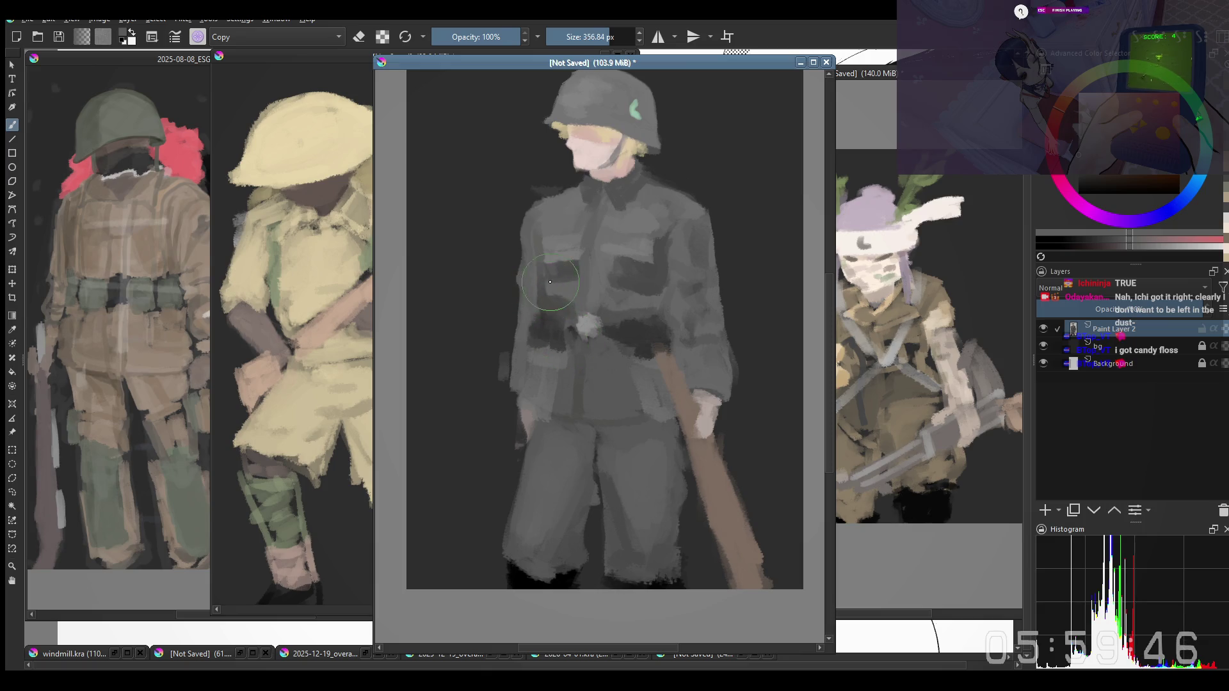
mouse_move(547, 320)
mouse_down()
mouse_move(544, 423)
mouse_move(576, 433)
mouse_move(555, 466)
mouse_move(595, 460)
mouse_move(624, 432)
mouse_move(629, 451)
mouse_up()
drag(561, 337, 568, 327)
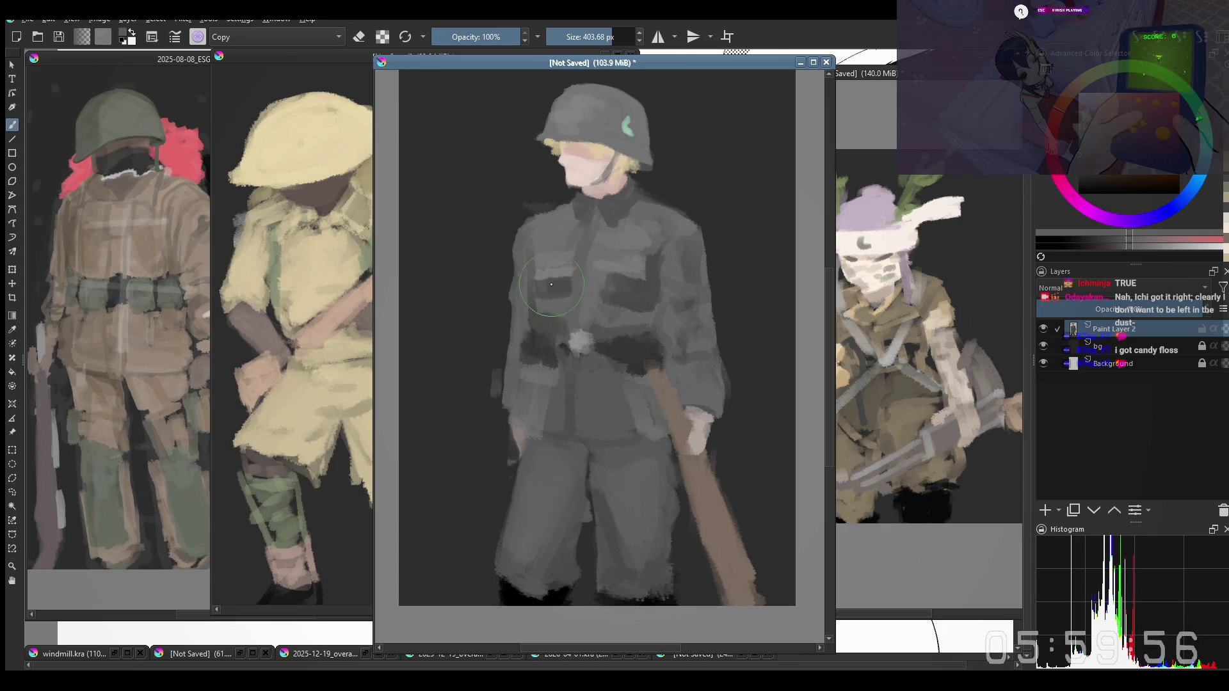
drag(575, 235, 599, 291)
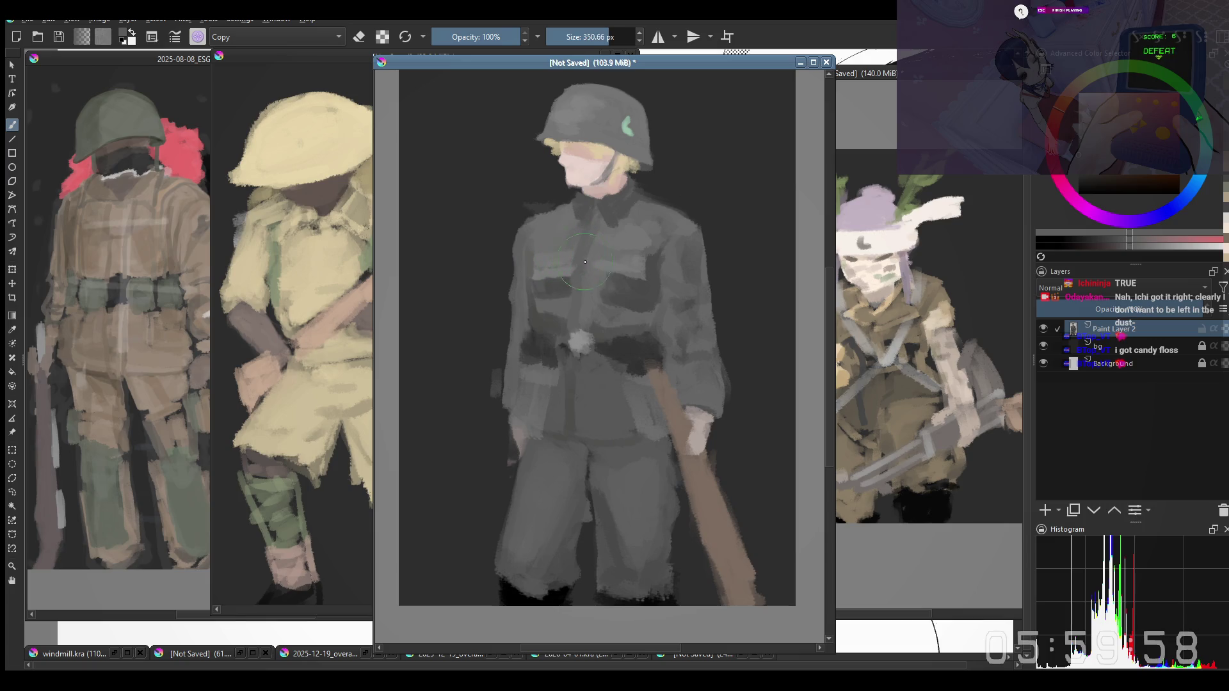
mouse_move(546, 228)
mouse_down()
mouse_move(538, 206)
mouse_move(525, 246)
mouse_up()
key(m)
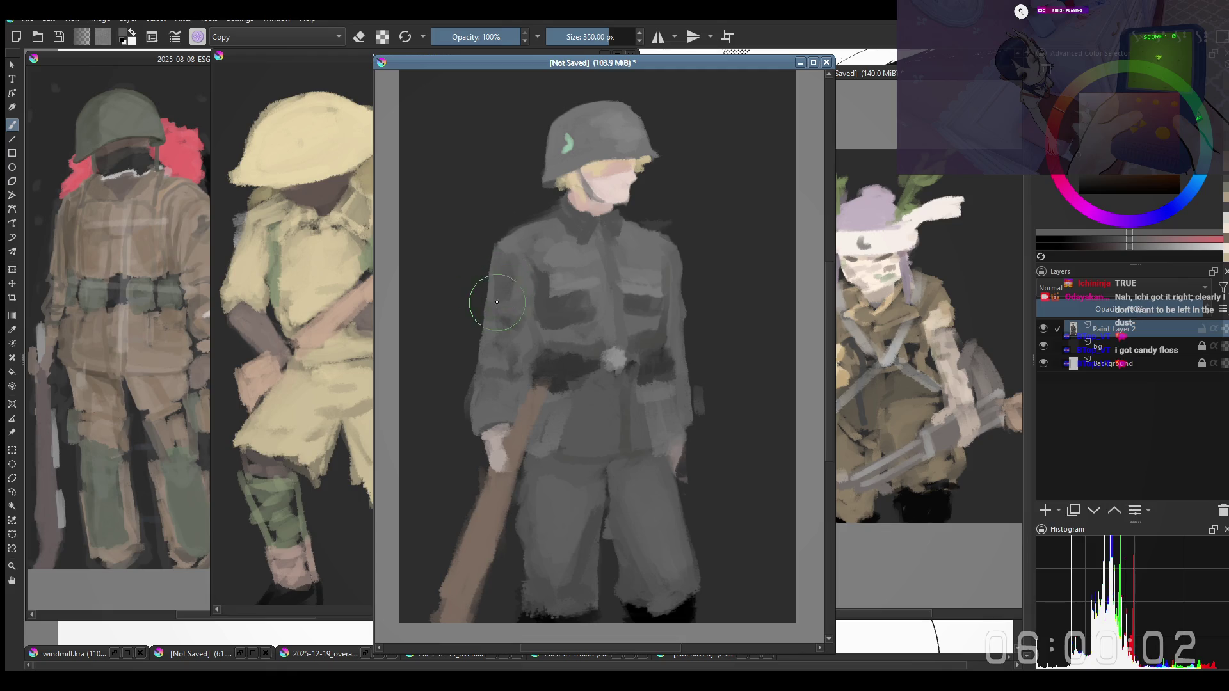
Refine the coat edges with small brush-size tweaks, then make the soldier painting active again
drag(491, 303, 489, 299)
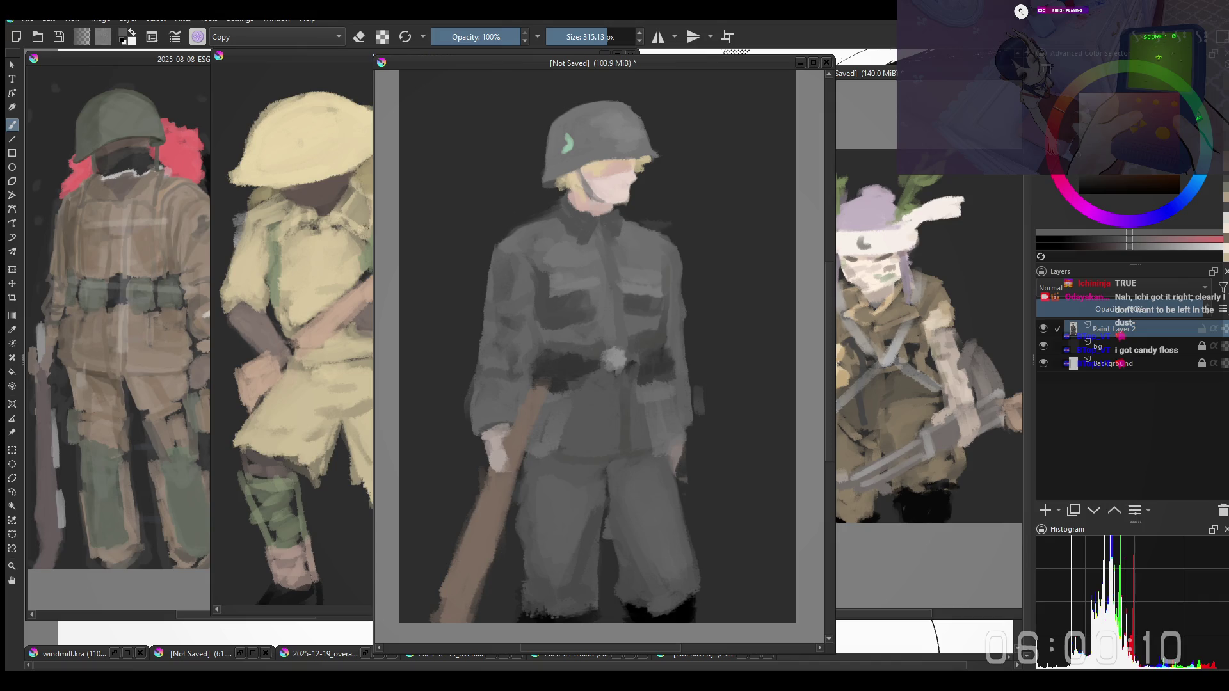
scroll(528, 327, down, 1)
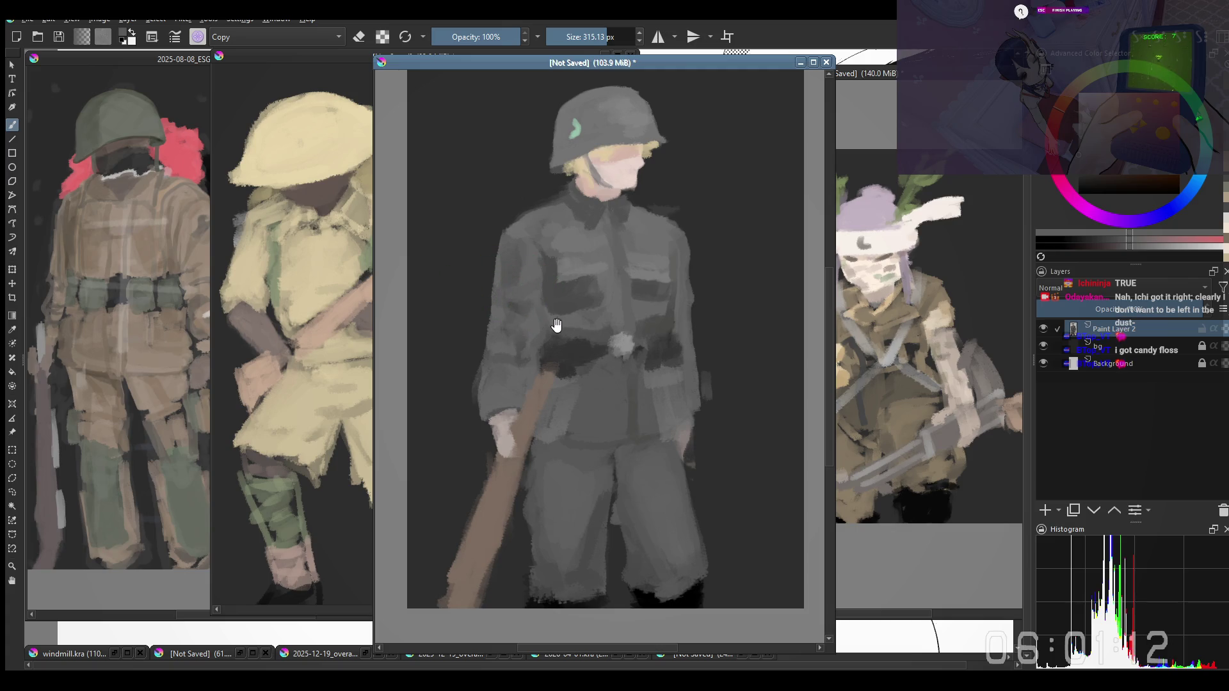
drag(555, 326, 561, 330)
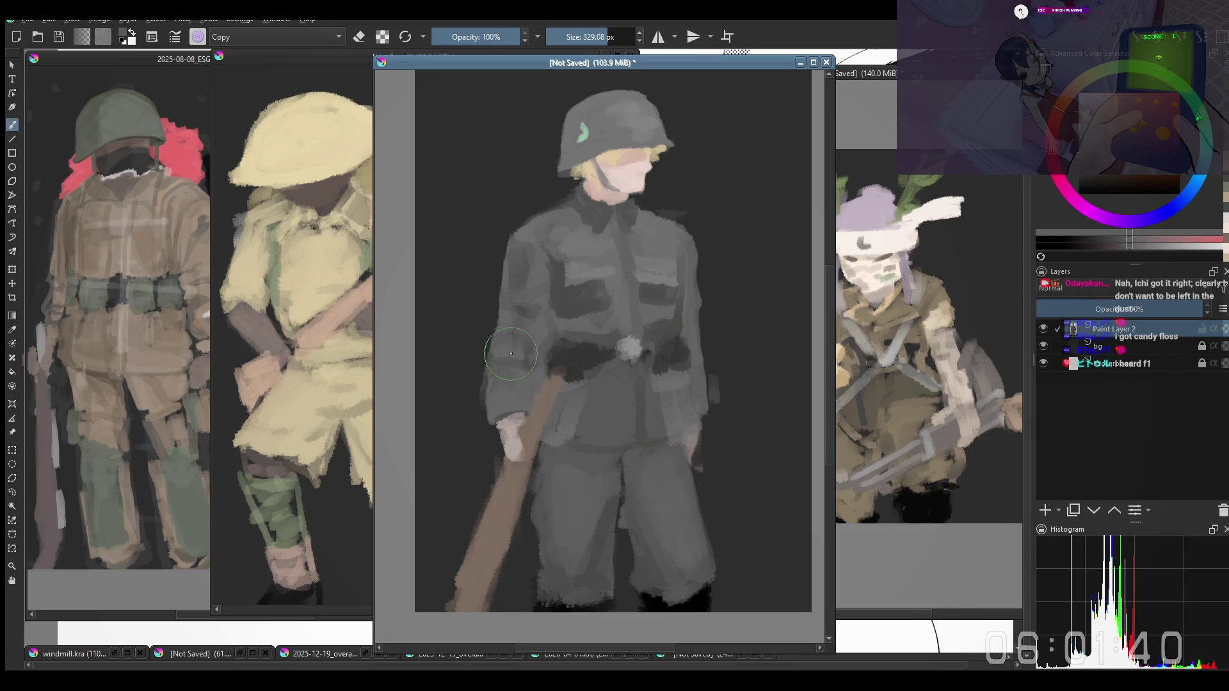
drag(510, 354, 527, 360)
key(alt+Tab)
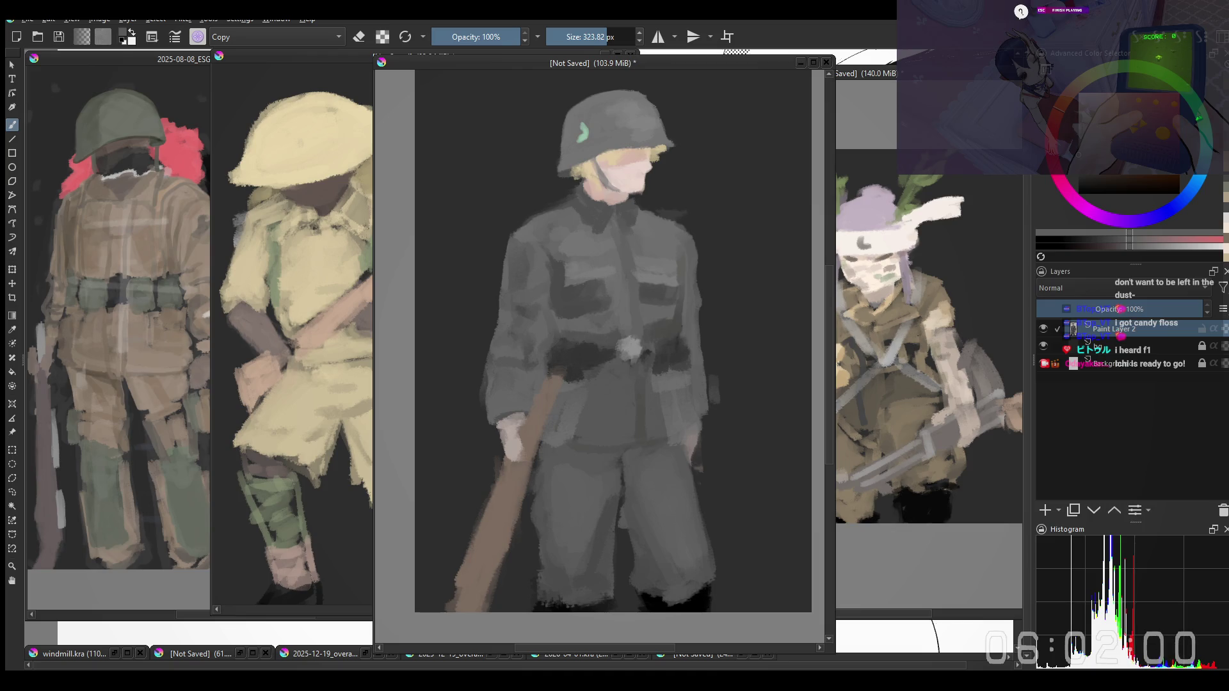
click(487, 374)
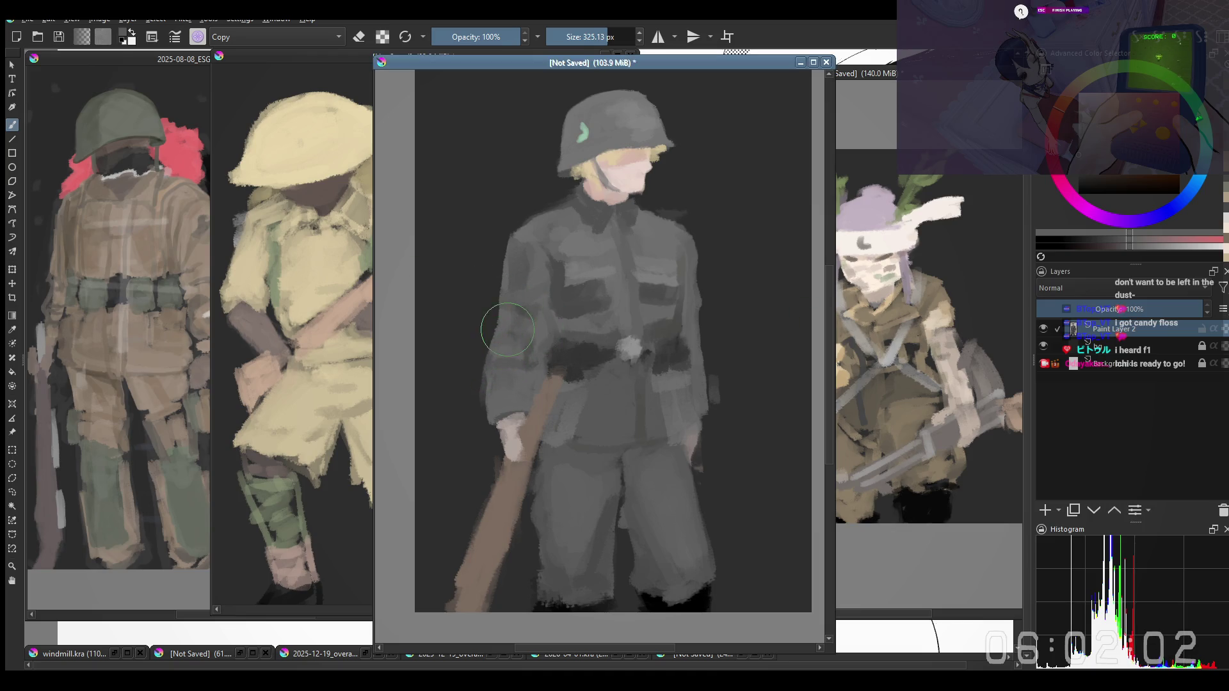
Add the pale hand at the right sleeve and keep adjusting the Copy-mode brush size
drag(489, 320, 519, 283)
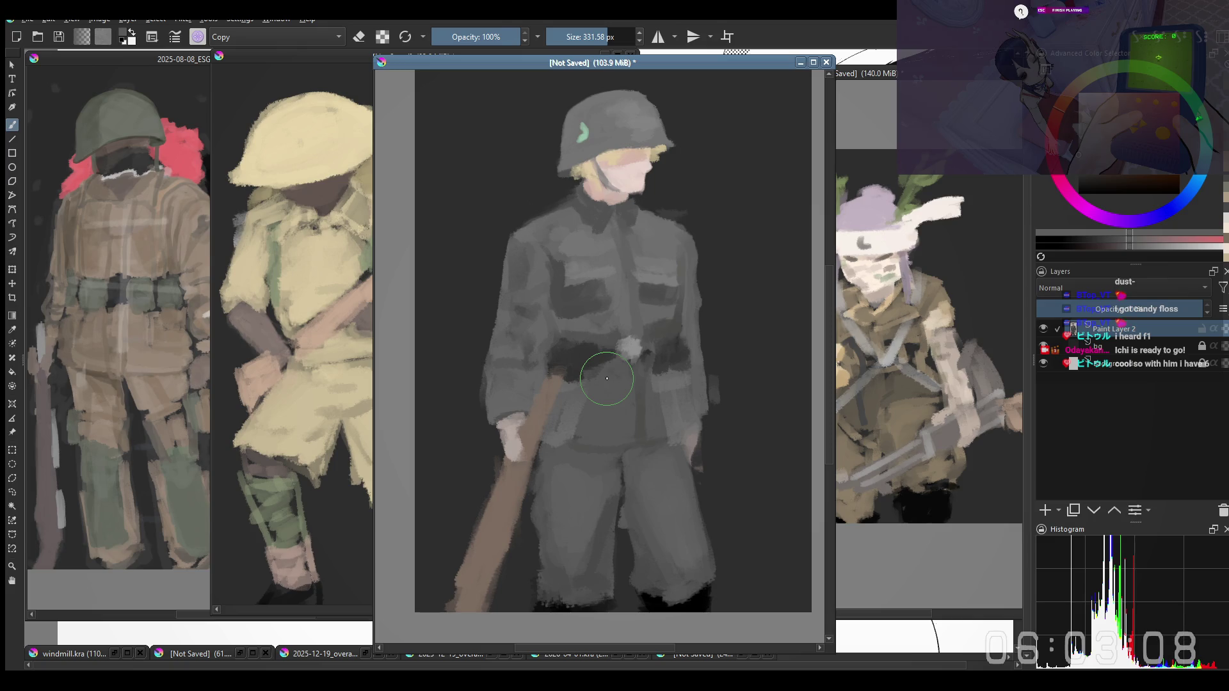
key(ctrl+shift+z)
drag(607, 378, 723, 389)
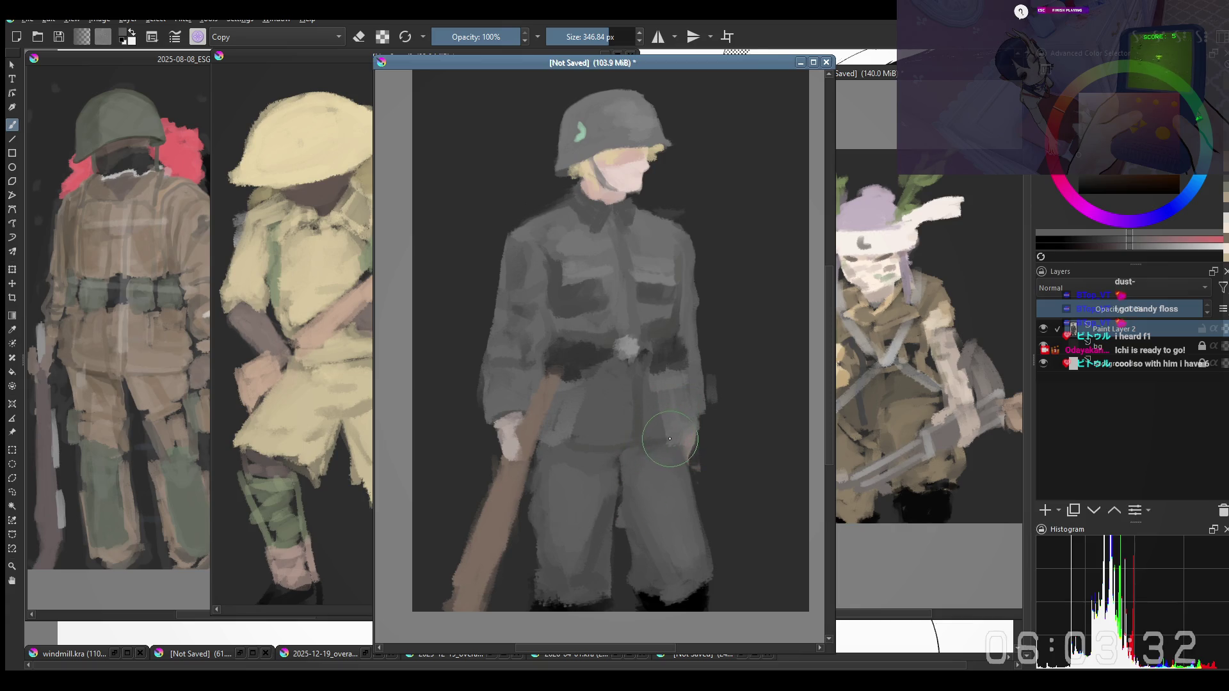
drag(669, 438, 642, 478)
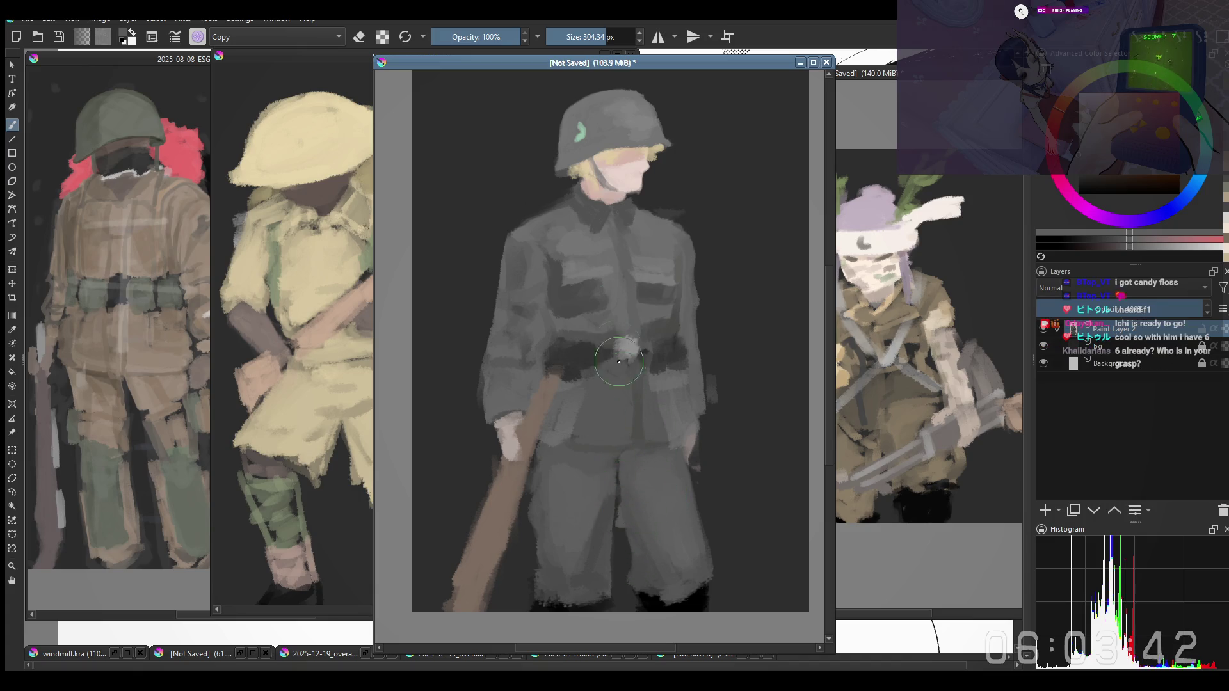
Choose a smaller Normal-mode preset from the pop-up palette, shrink it and load a grey from the uniform
right_click(573, 444)
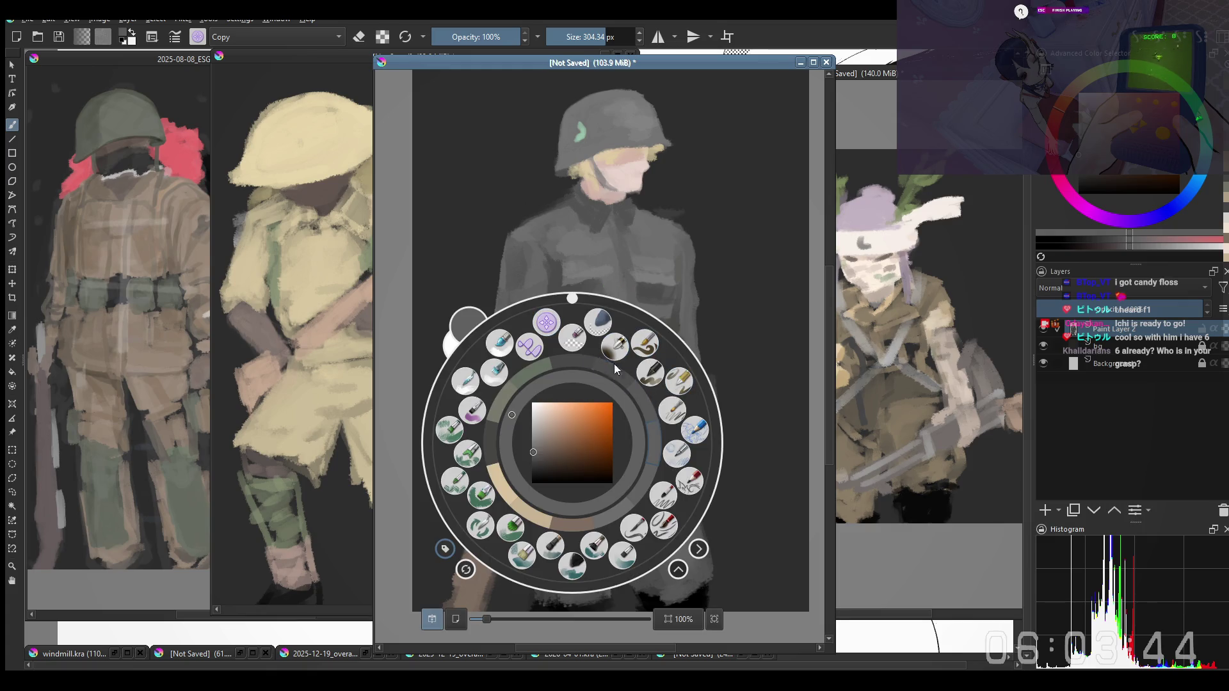
click(573, 565)
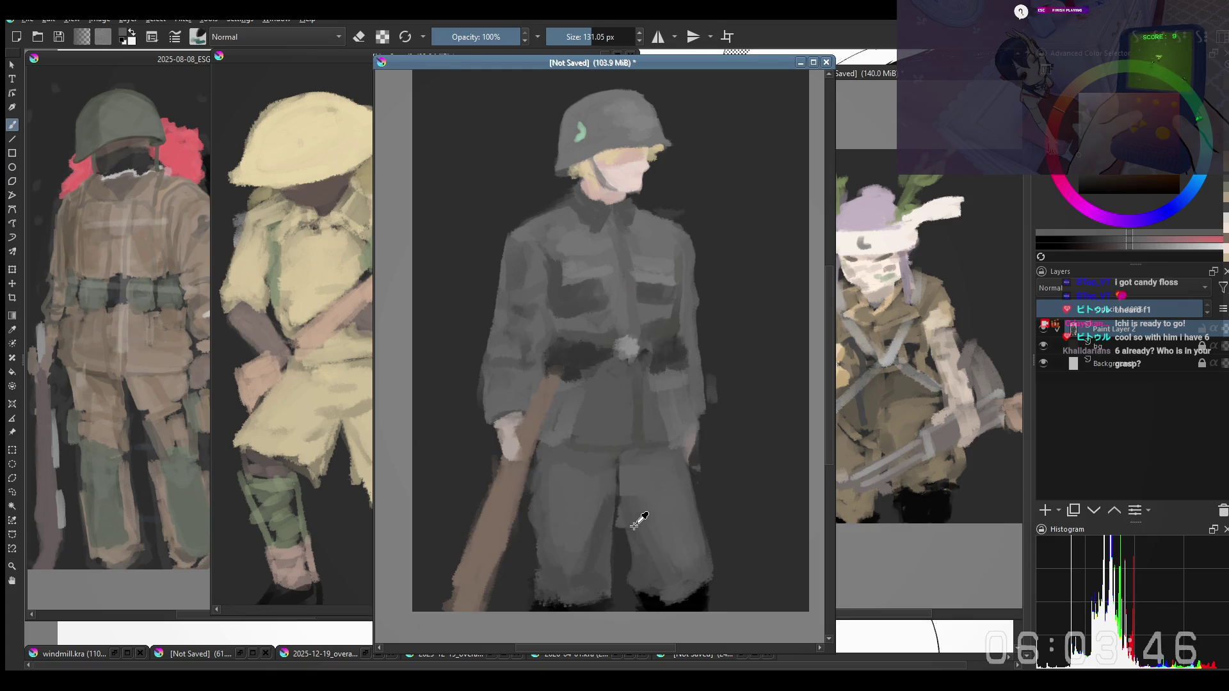
drag(648, 565, 634, 562)
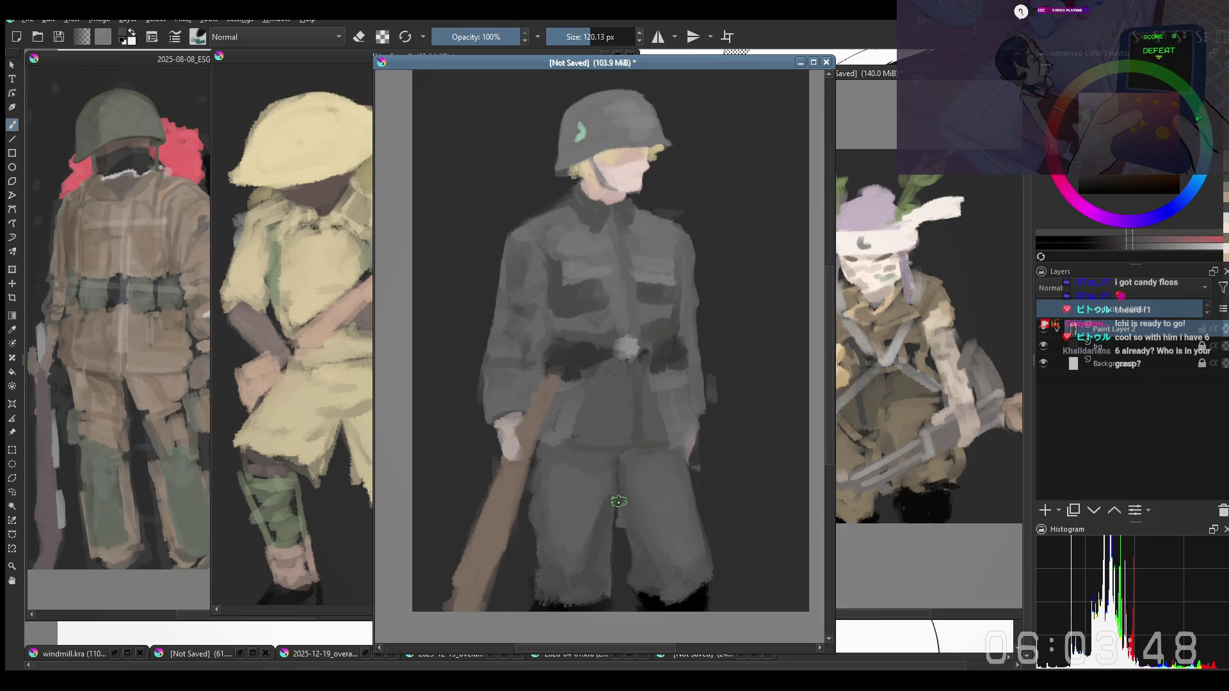
drag(619, 500, 620, 500)
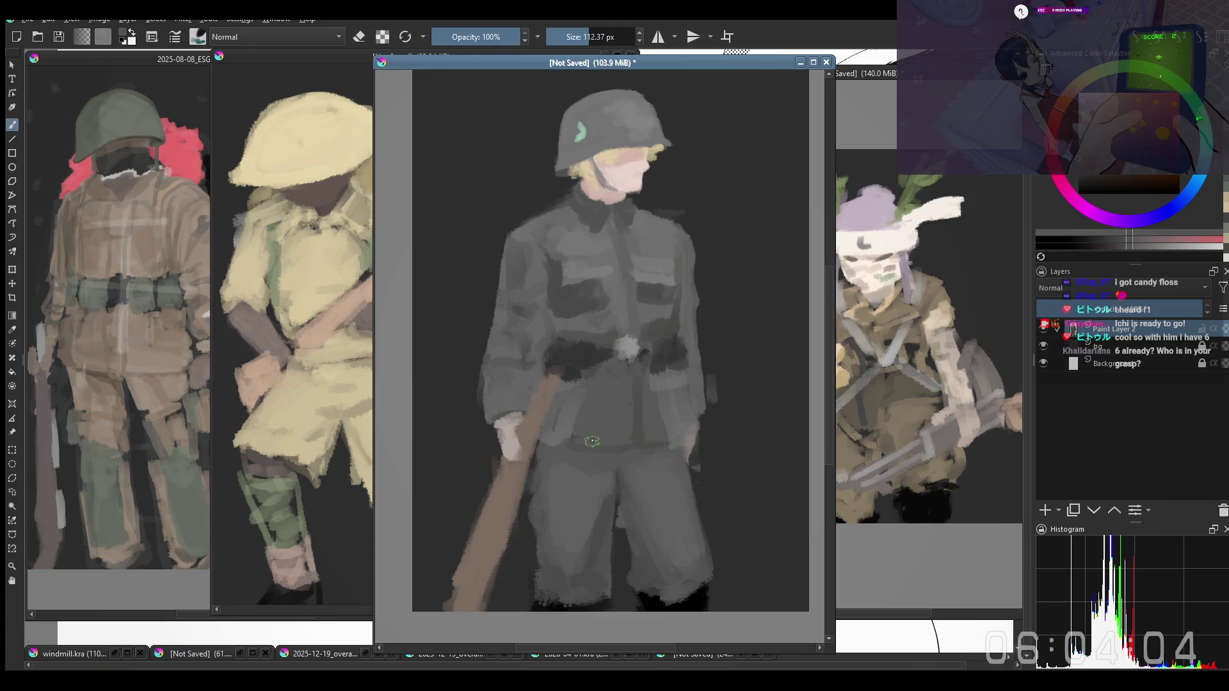
ctrl+click(565, 428)
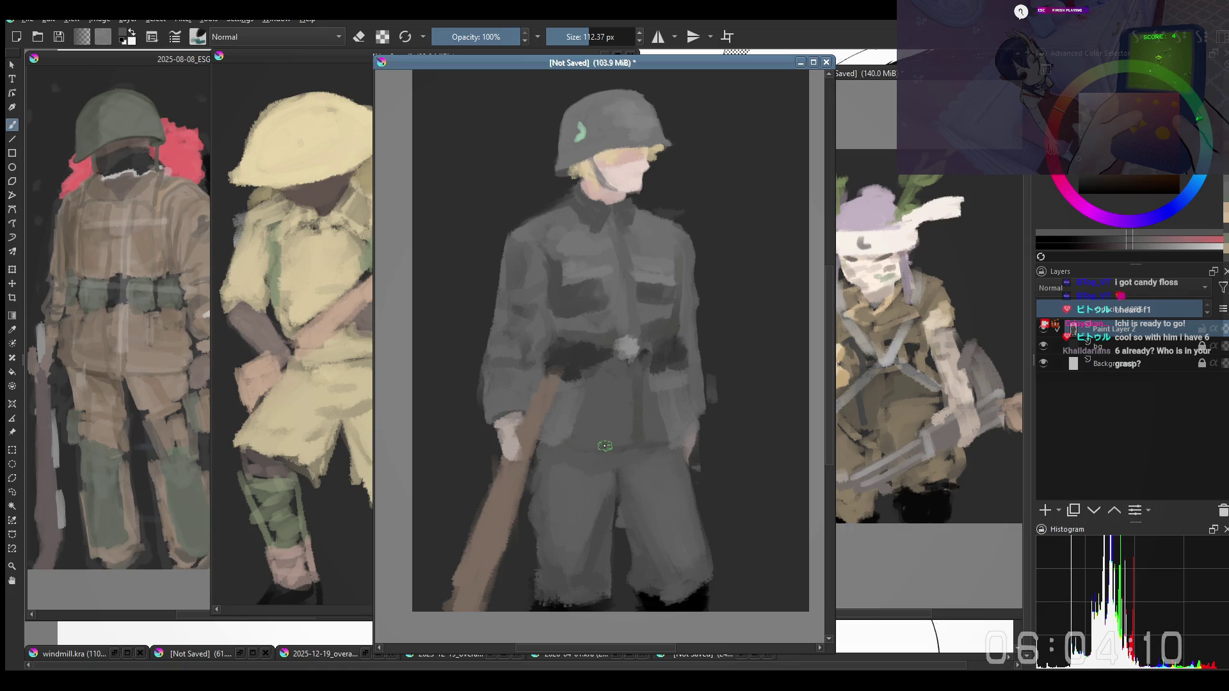
shift+drag(634, 441, 570, 452)
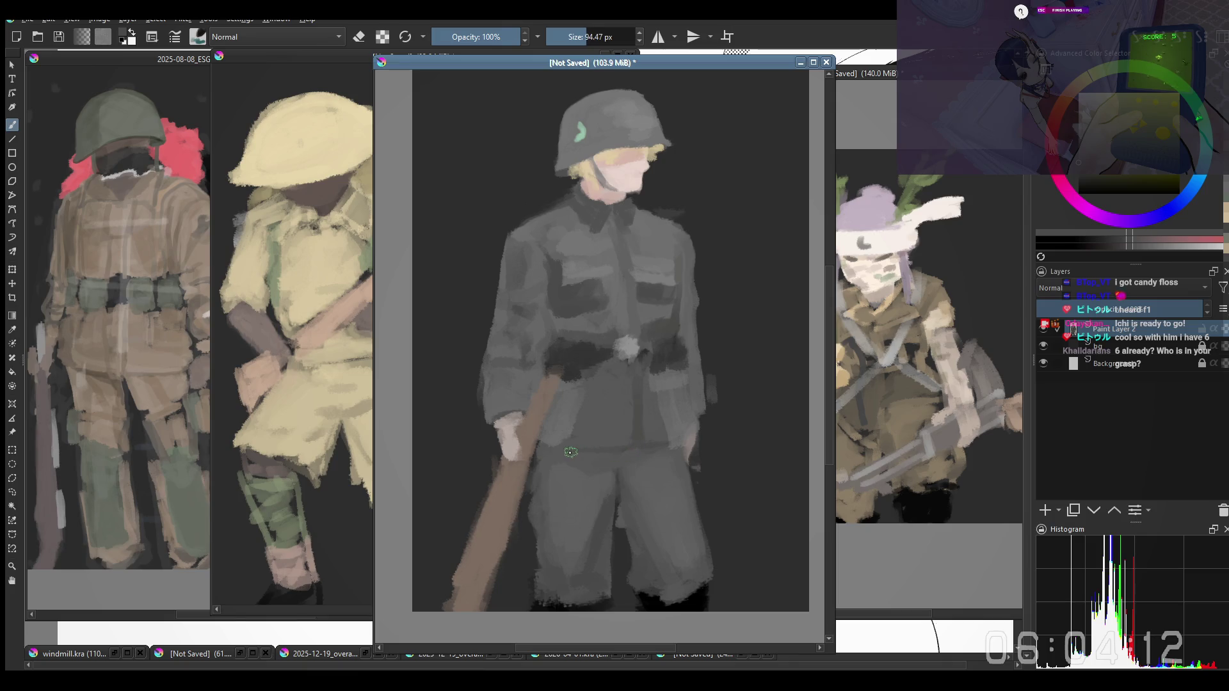
key(minus)
scroll(663, 521, up, 2)
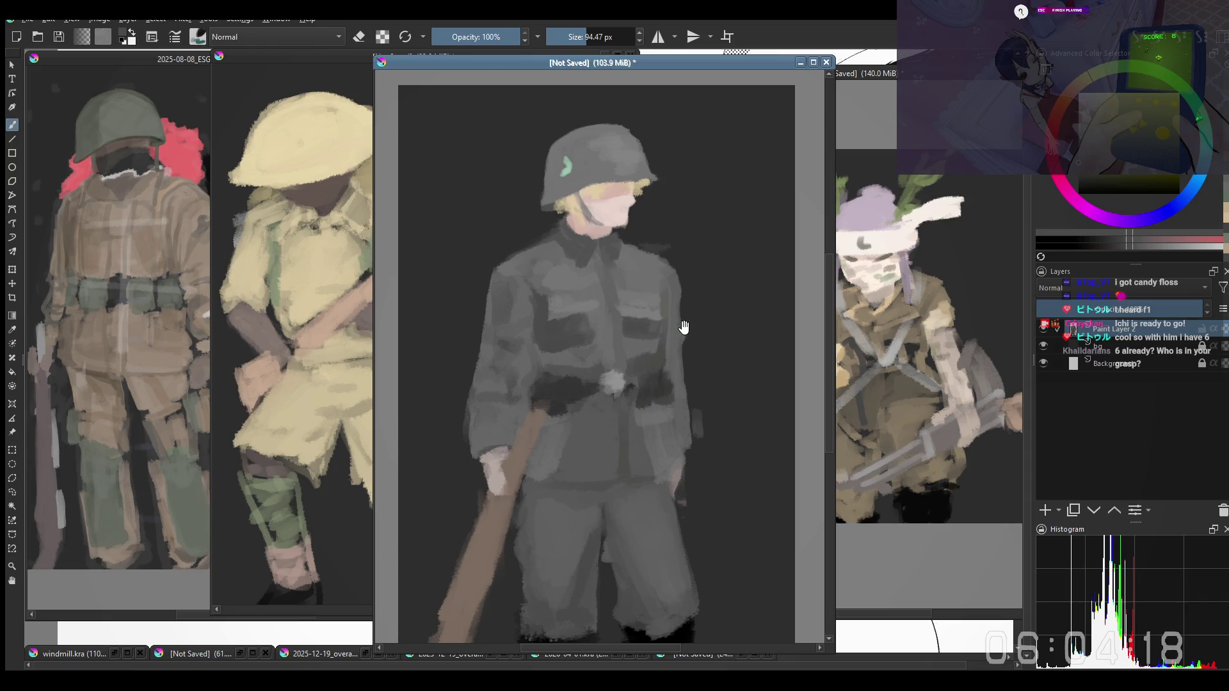
Pick the large purple Copy-mode preset from the pop-up palette and close in on the head
drag(683, 327, 694, 378)
right_click(695, 379)
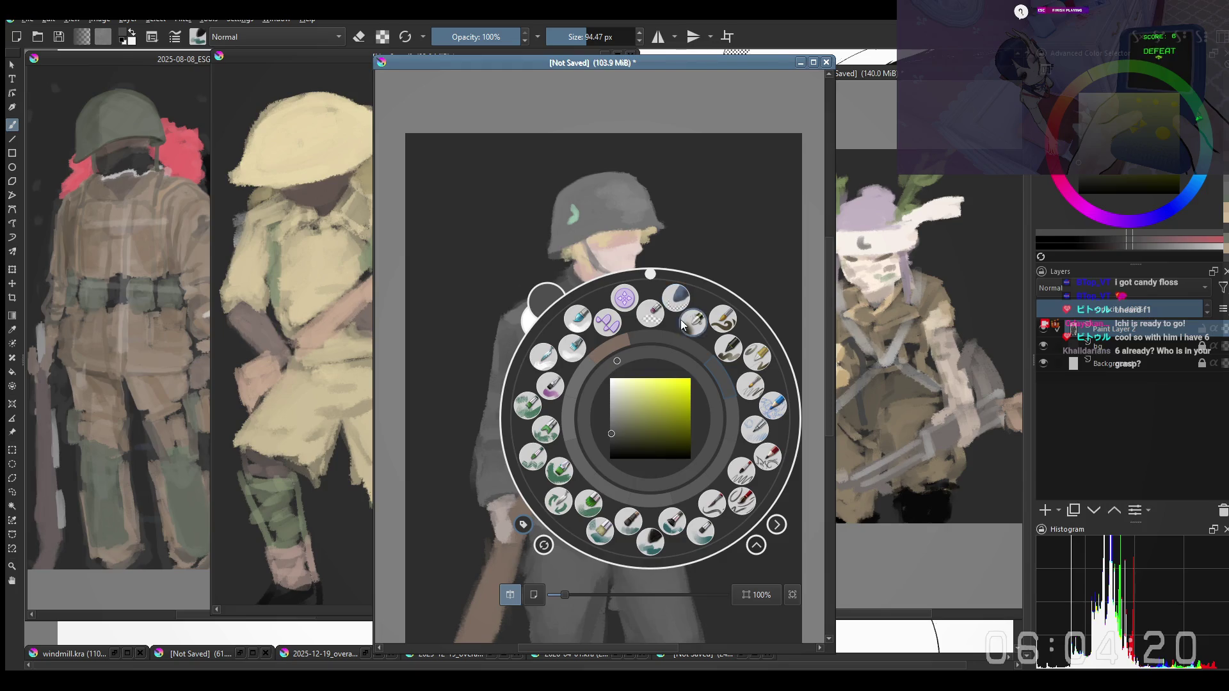
click(625, 298)
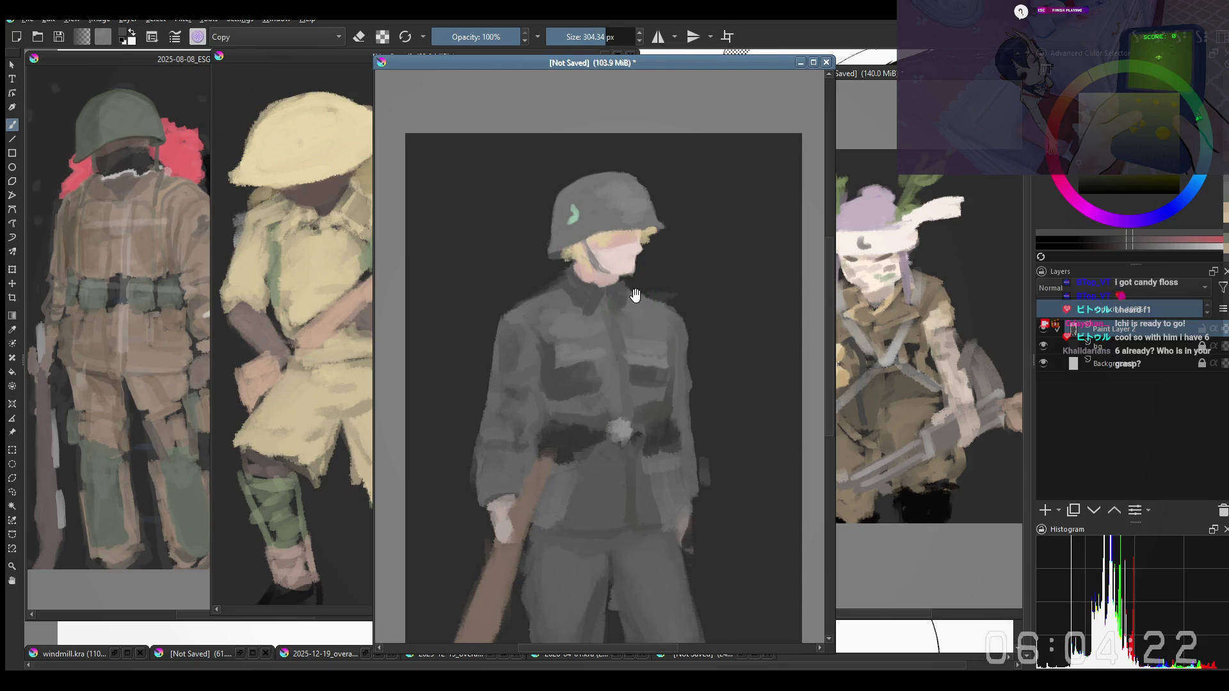
scroll(634, 296, up, 2)
key(bracketleft)
key(bracketleft)
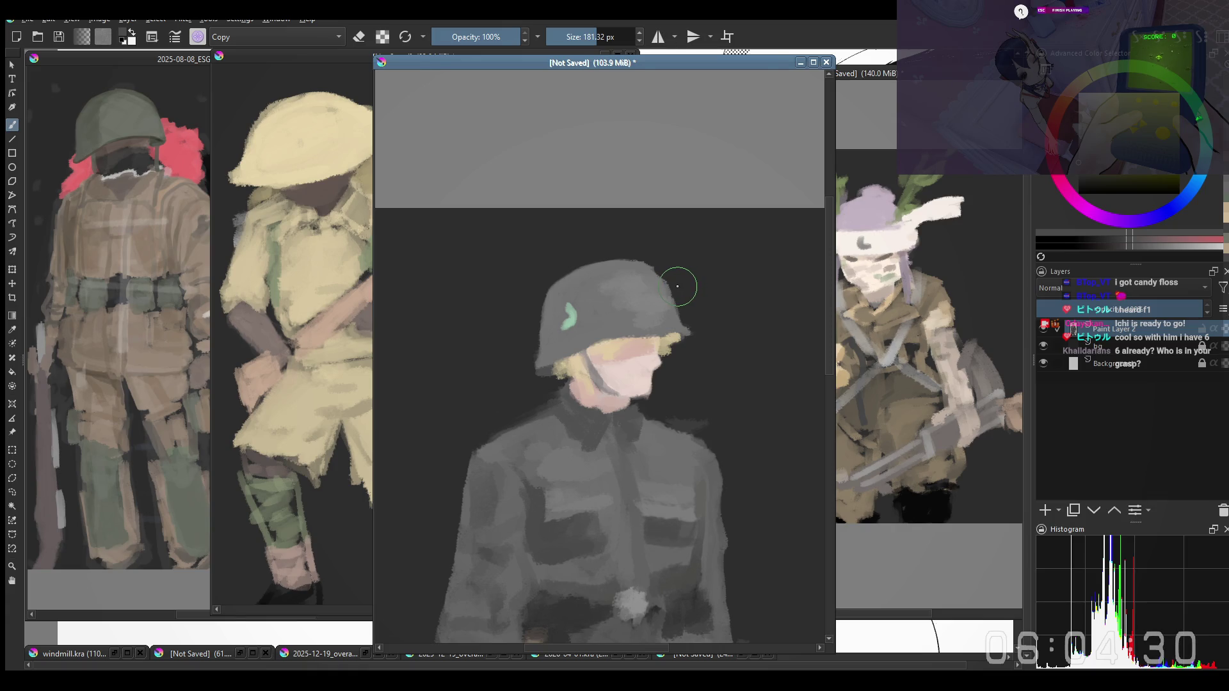
scroll(677, 285, up, 1)
key(bracketleft)
key(bracketleft)
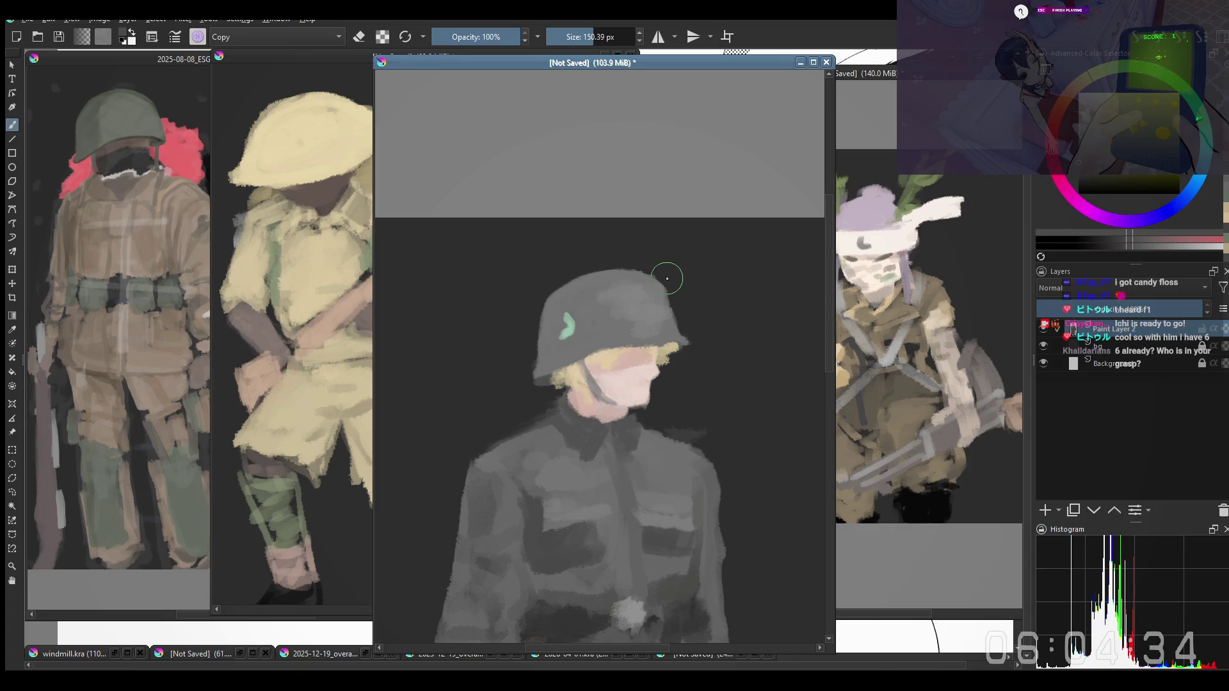
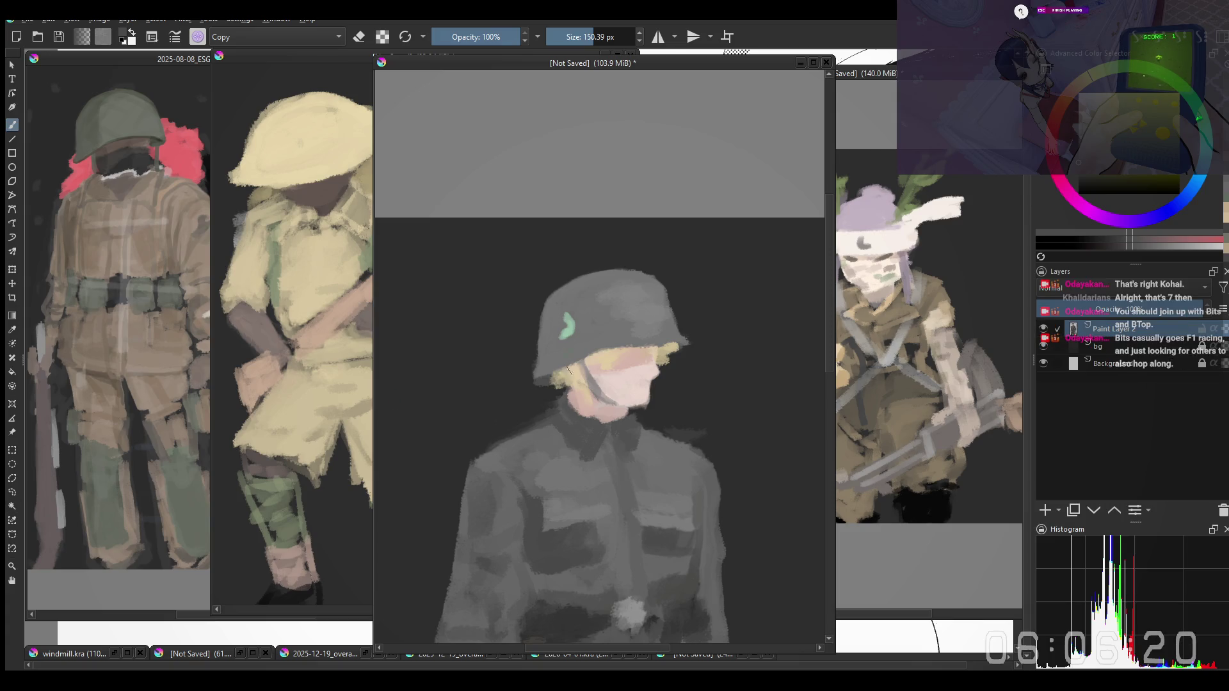
scroll(509, 206, down, 2)
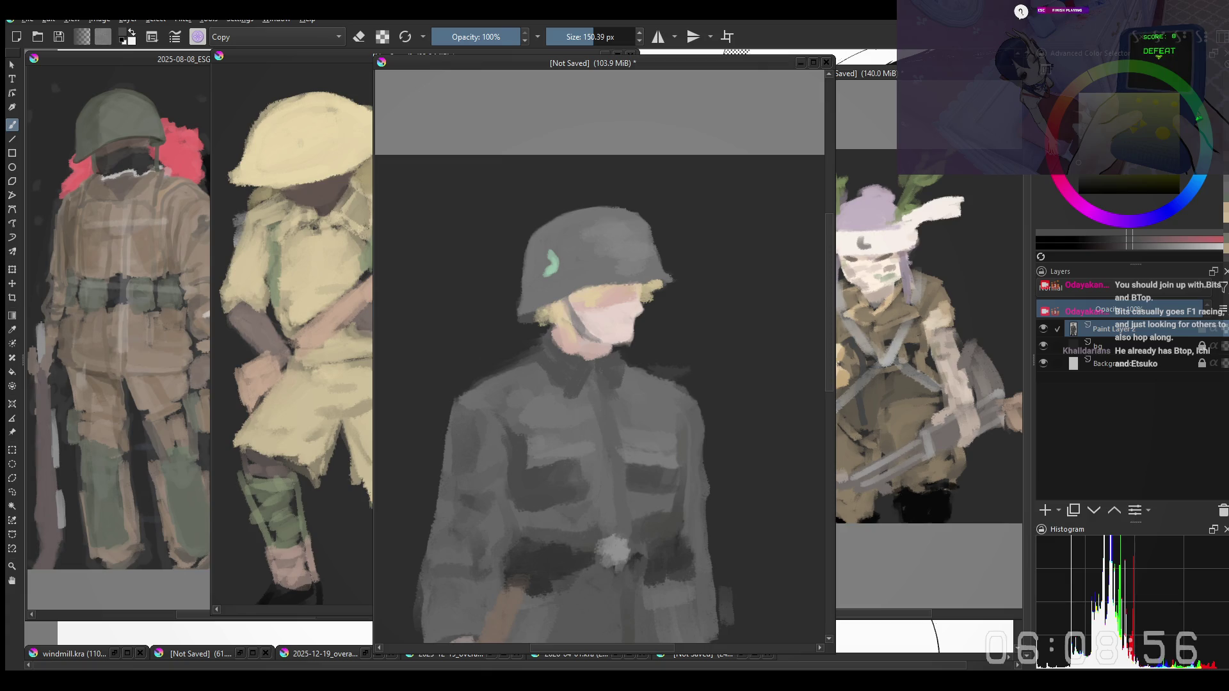
Bring the soldier painting window into focus to continue refining the tunic
click(816, 234)
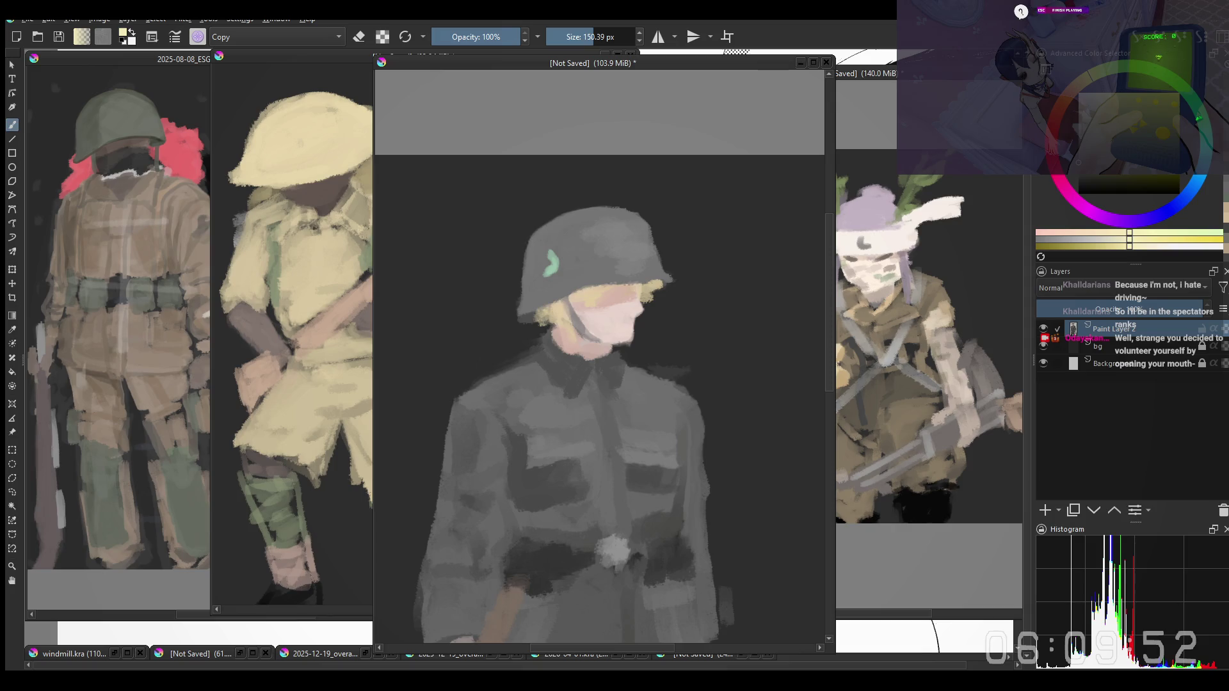
Shift the soldier painting upward in its window to reach the hair
drag(704, 512, 704, 445)
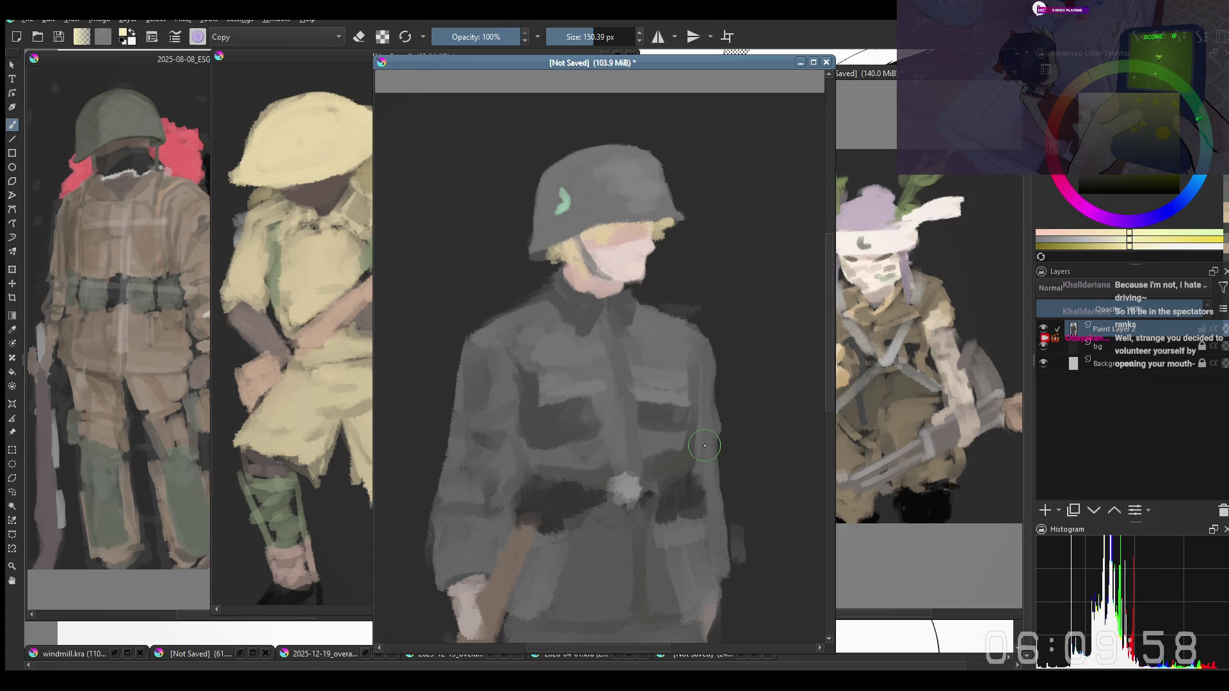
Enlarge the brush and sample the blond hair colour for highlights under the helmet brim
key(space)
drag(512, 288, 516, 263)
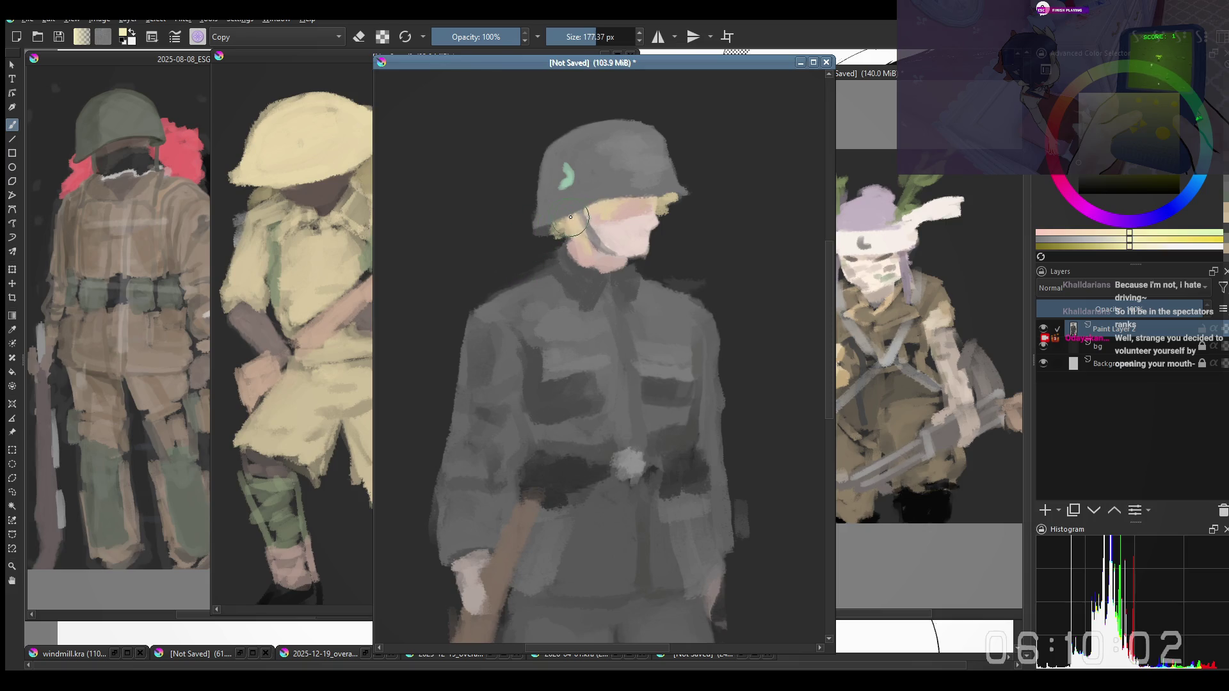
drag(581, 211, 587, 210)
ctrl+click(590, 212)
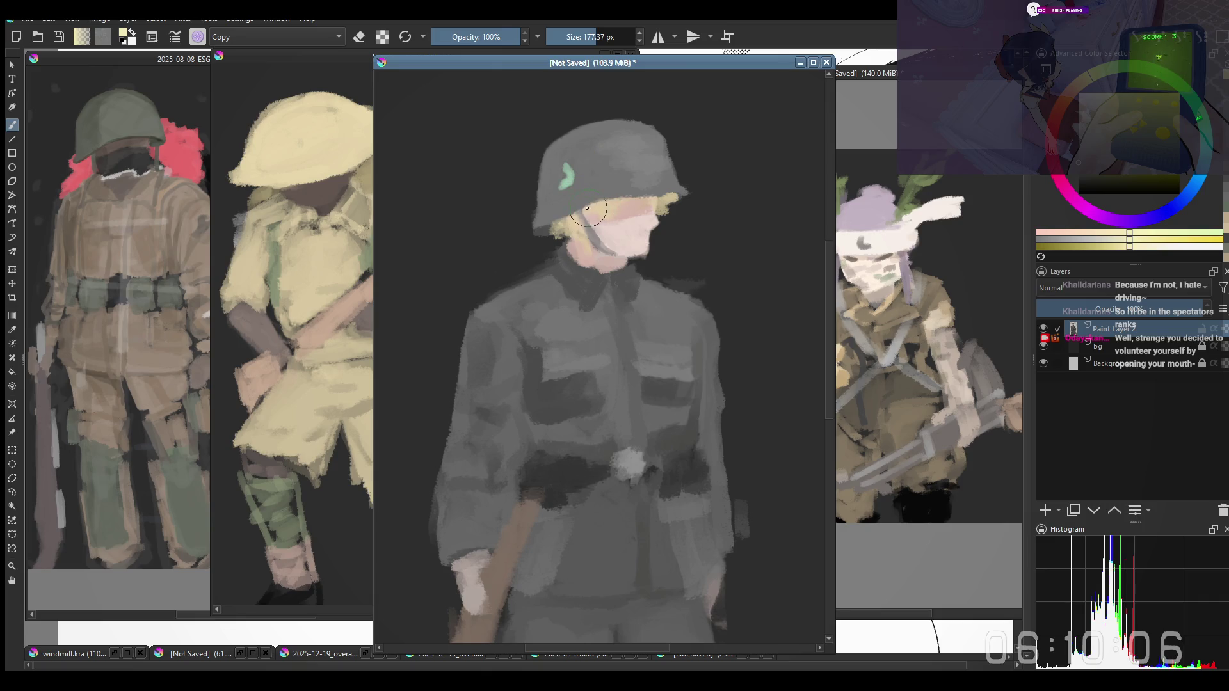
drag(588, 212, 623, 207)
ctrl+click(622, 206)
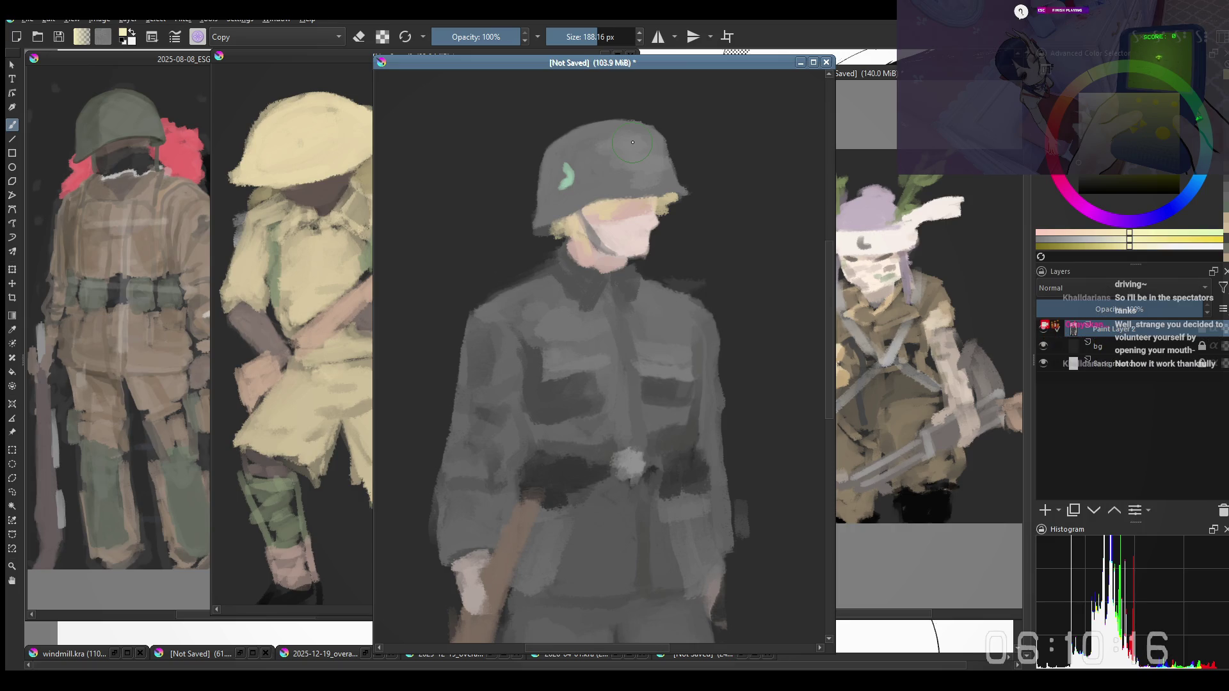
drag(656, 260, 632, 284)
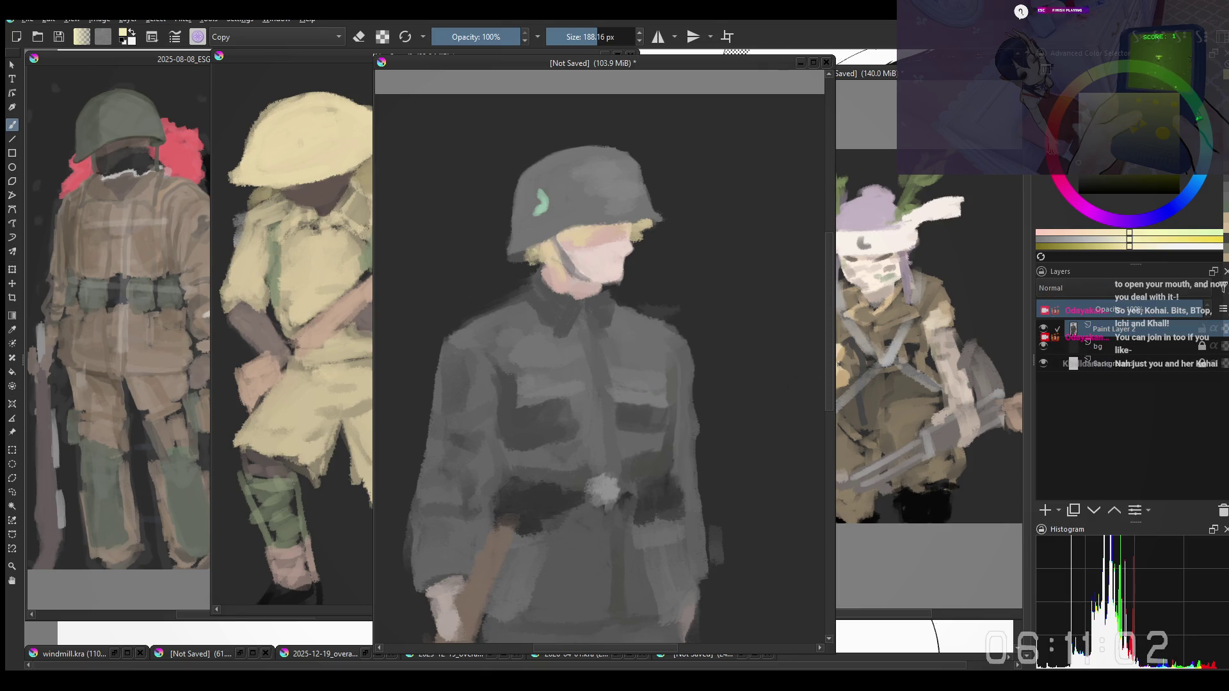
Darken the helmet's lower-left rim over the hair with a smaller brush
drag(585, 416, 546, 395)
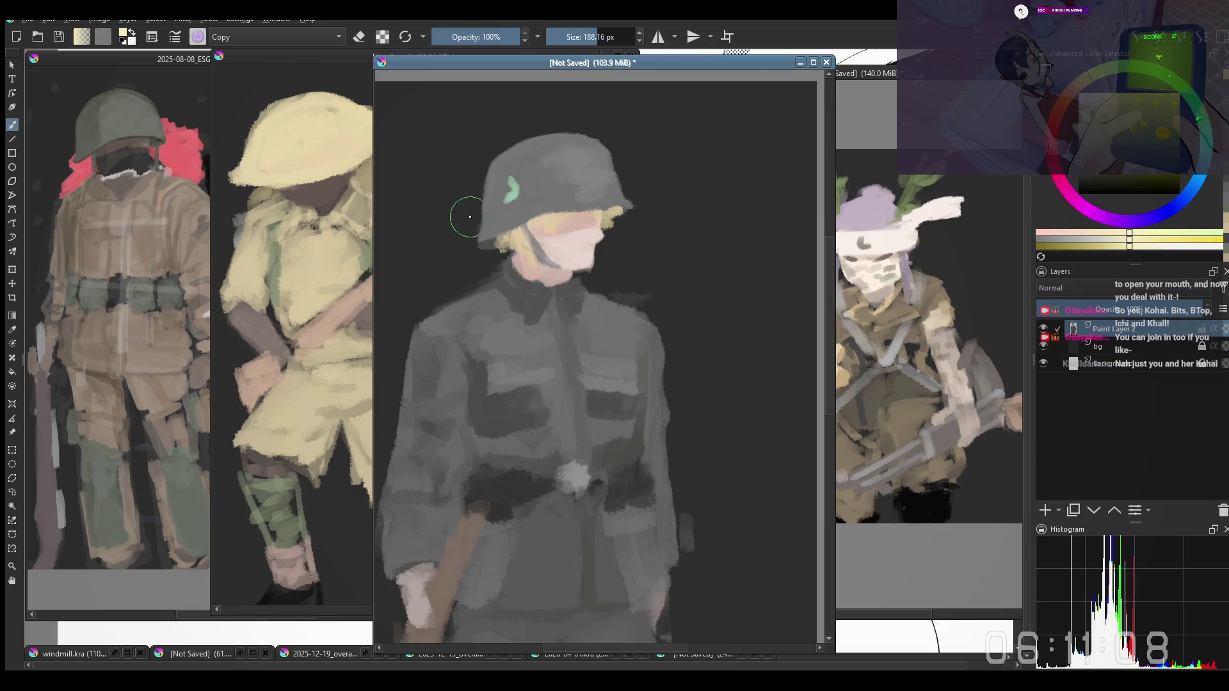
drag(639, 205, 622, 264)
key(bracketleft)
key(bracketleft)
key(bracketleft)
drag(455, 275, 519, 257)
key(bracketright)
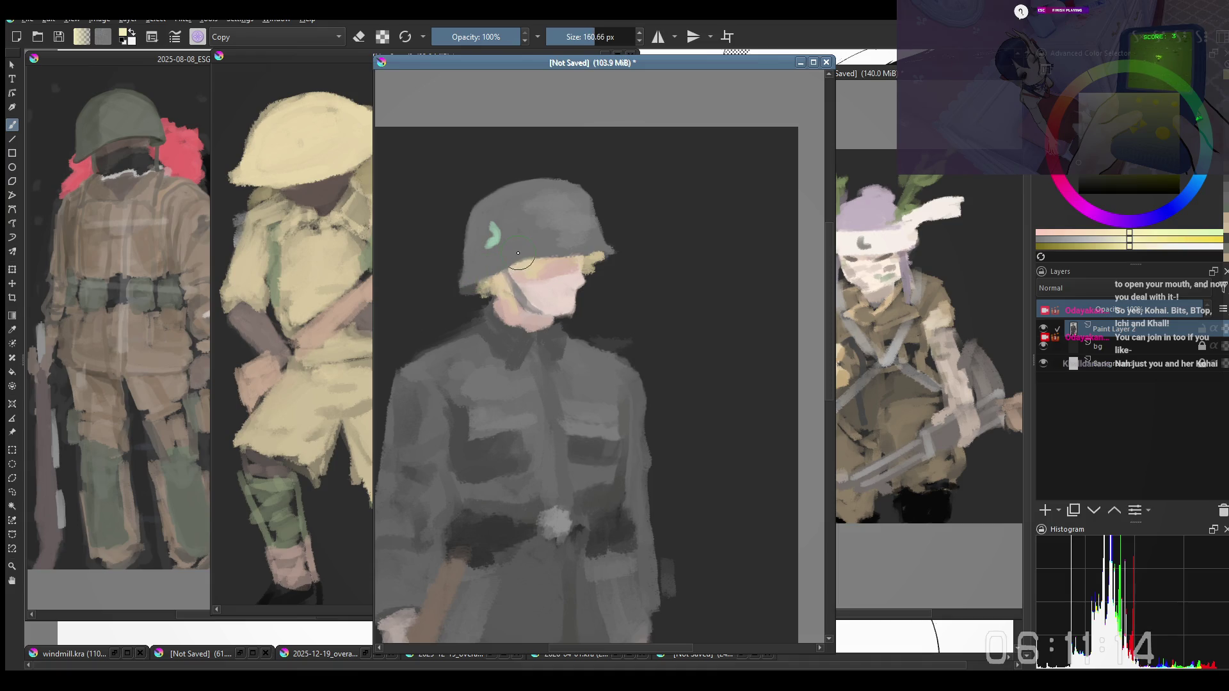
Sample a colour and repaint the face and hair beneath the helmet brim
key(bracketleft)
key(bracketleft)
key(bracketleft)
key(bracketleft)
key(bracketleft)
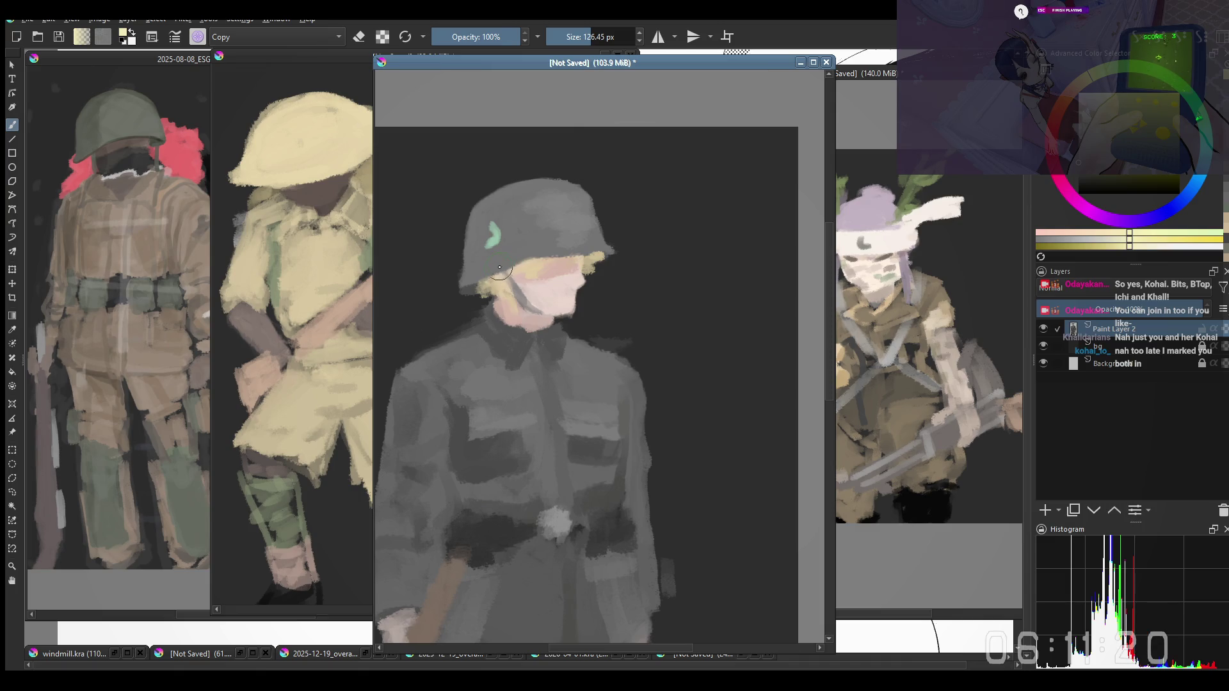
key(bracketright)
key(ctrl)
key(bracketright)
drag(528, 293, 582, 255)
key(bracketleft)
key(bracketleft)
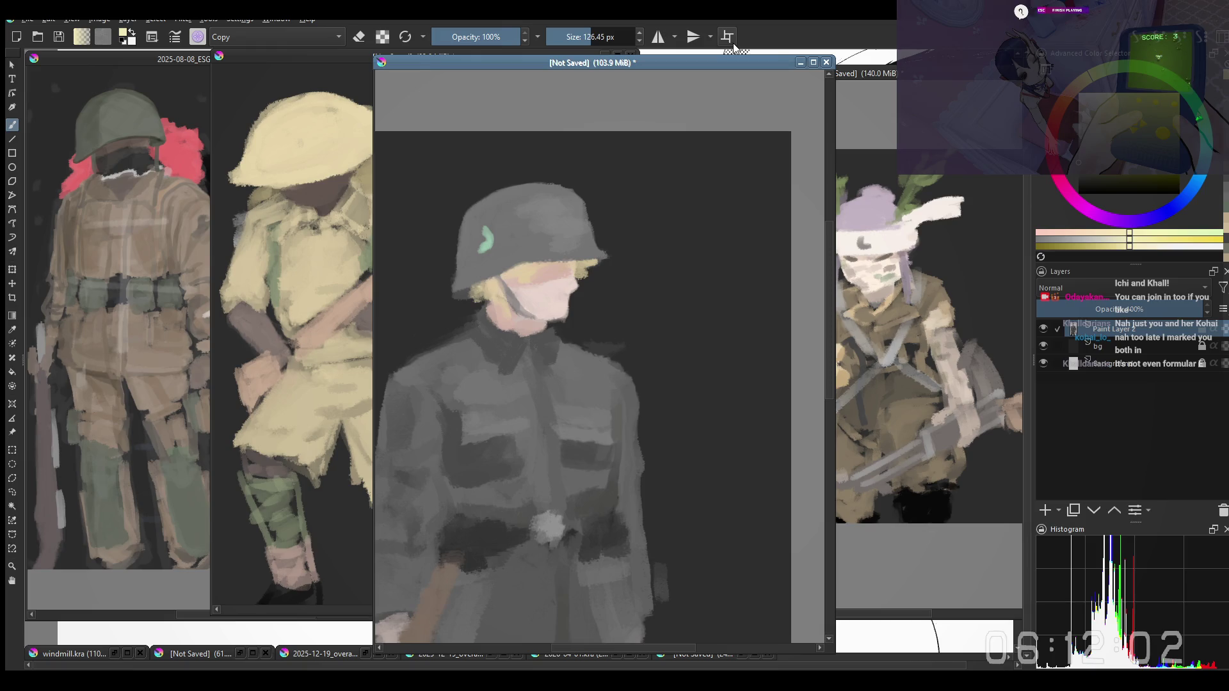
Adjust brush size while blocking in the helmet, hair, face and grey tunic planes
drag(617, 252, 612, 266)
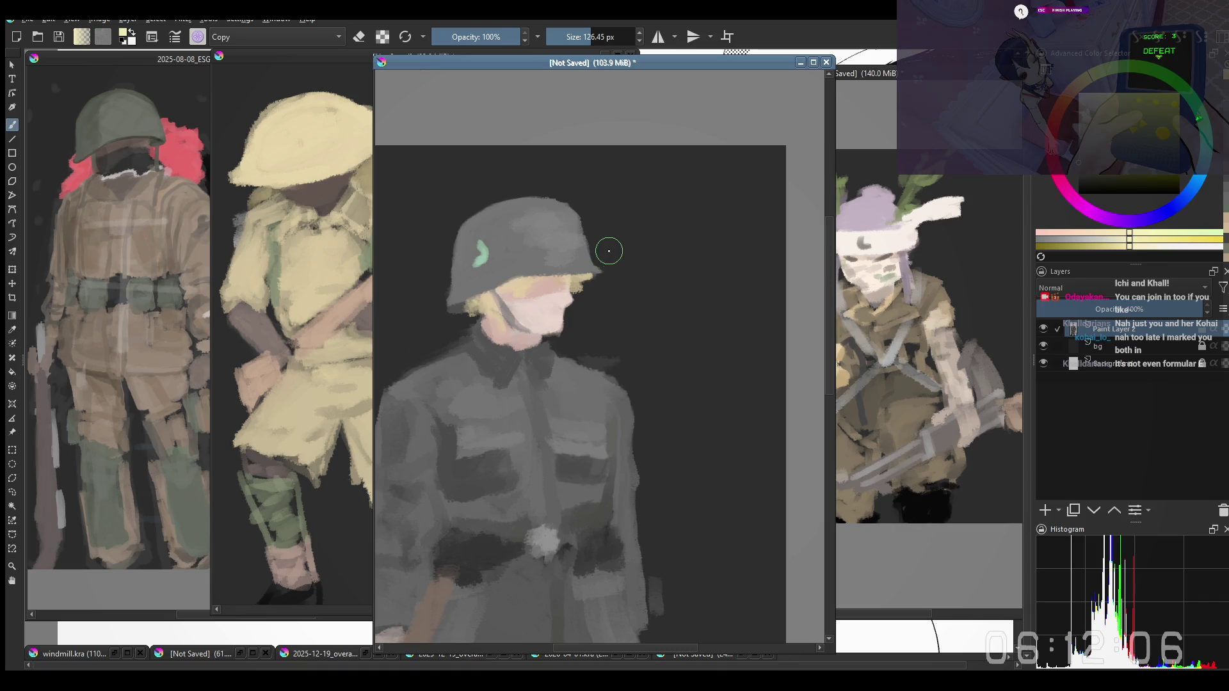
key(bracketright)
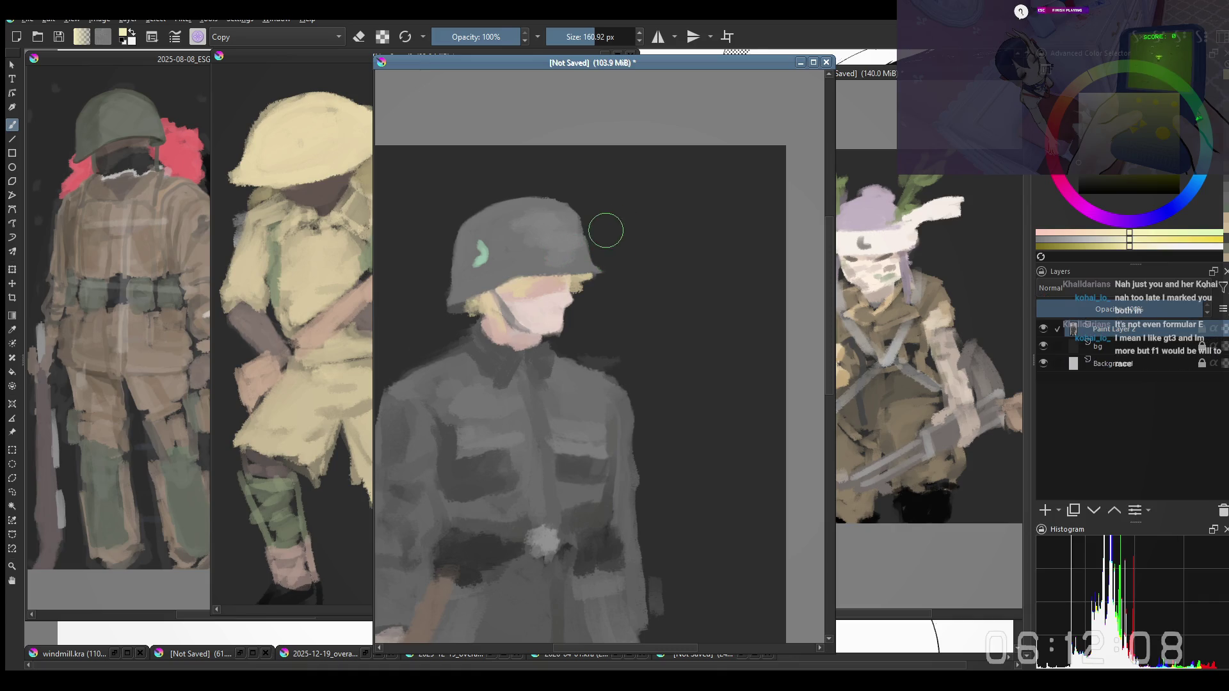
drag(609, 214, 611, 233)
key(bracketright)
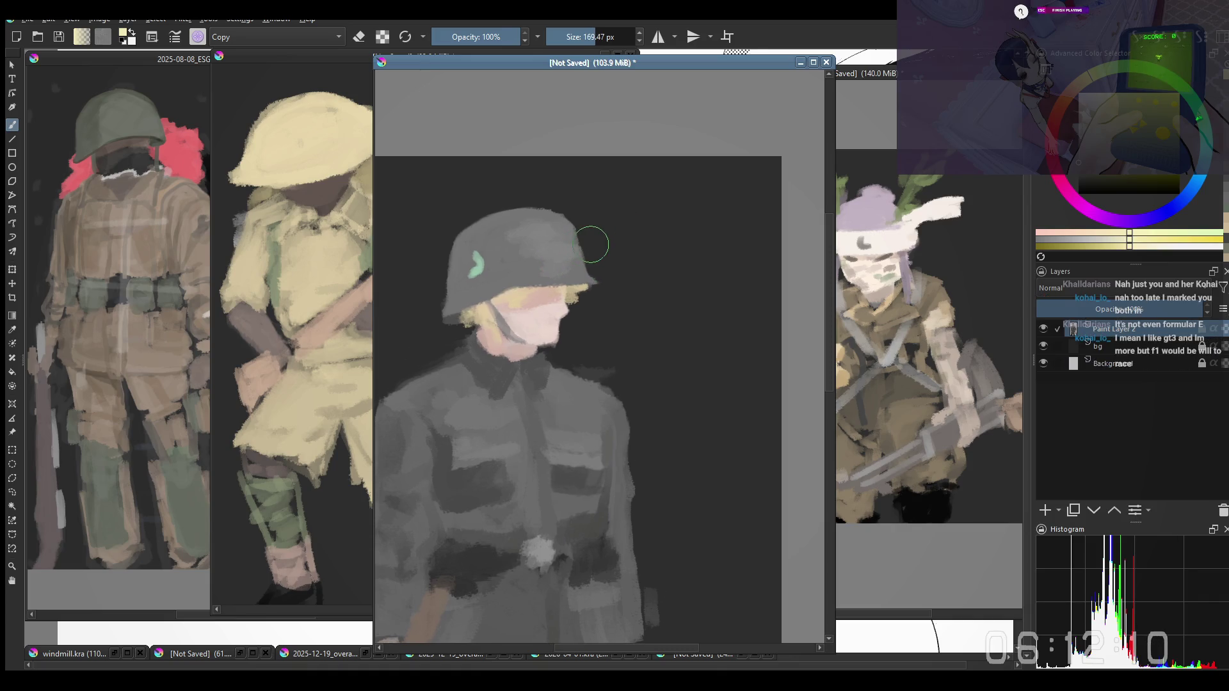
key(bracketleft)
key(bracketleft)
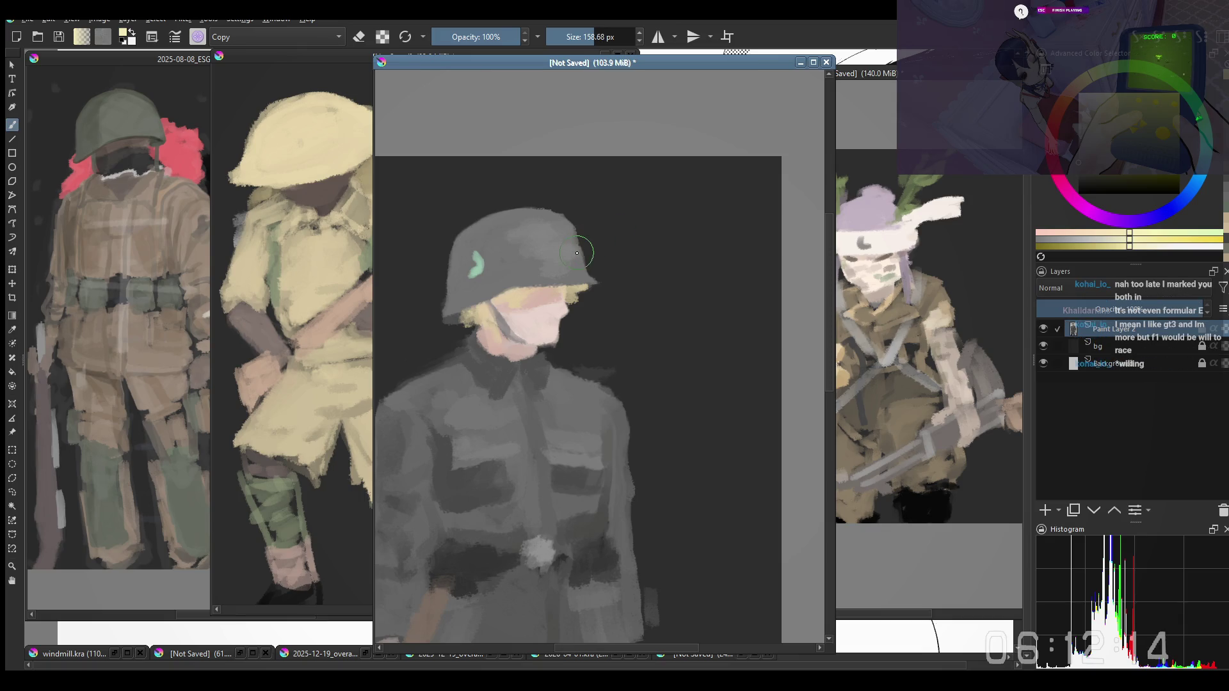
key(bracketleft)
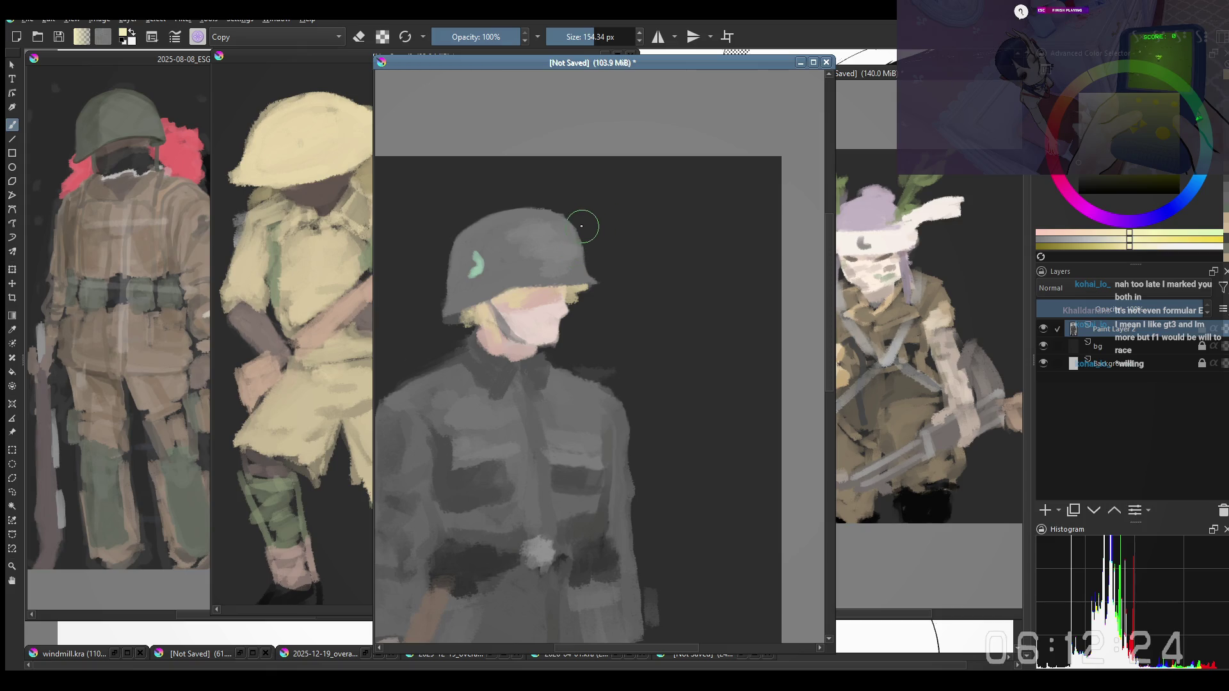
key(bracketright)
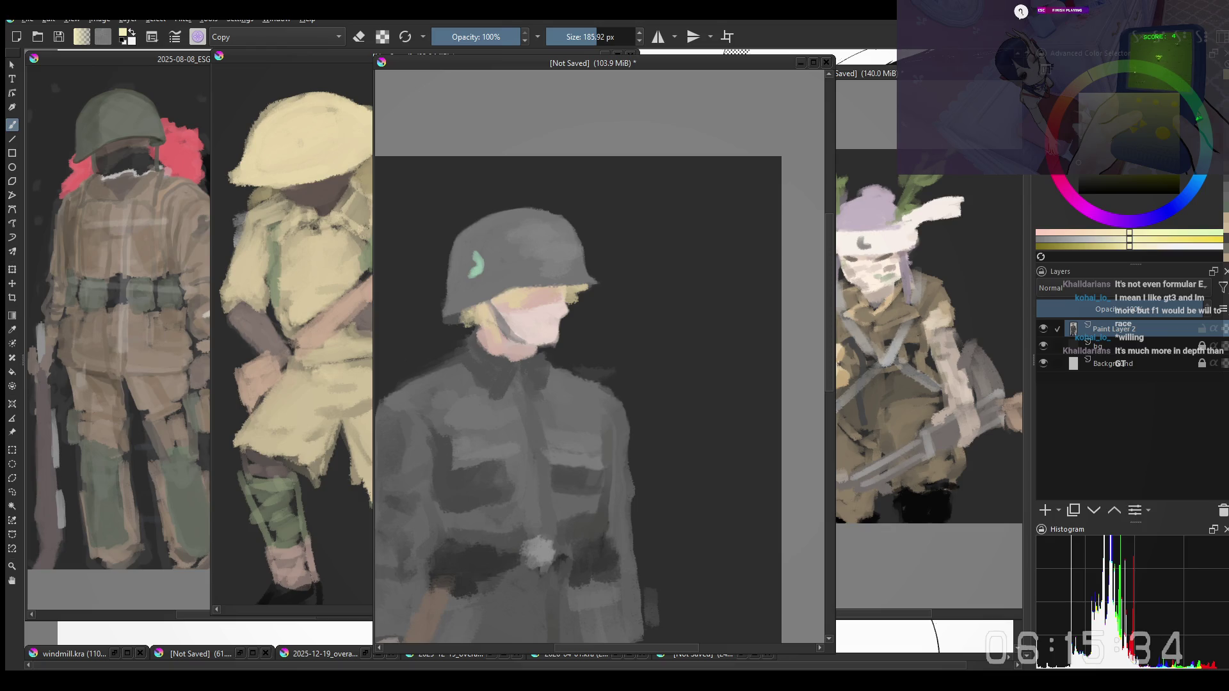
right_click(617, 324)
click(446, 375)
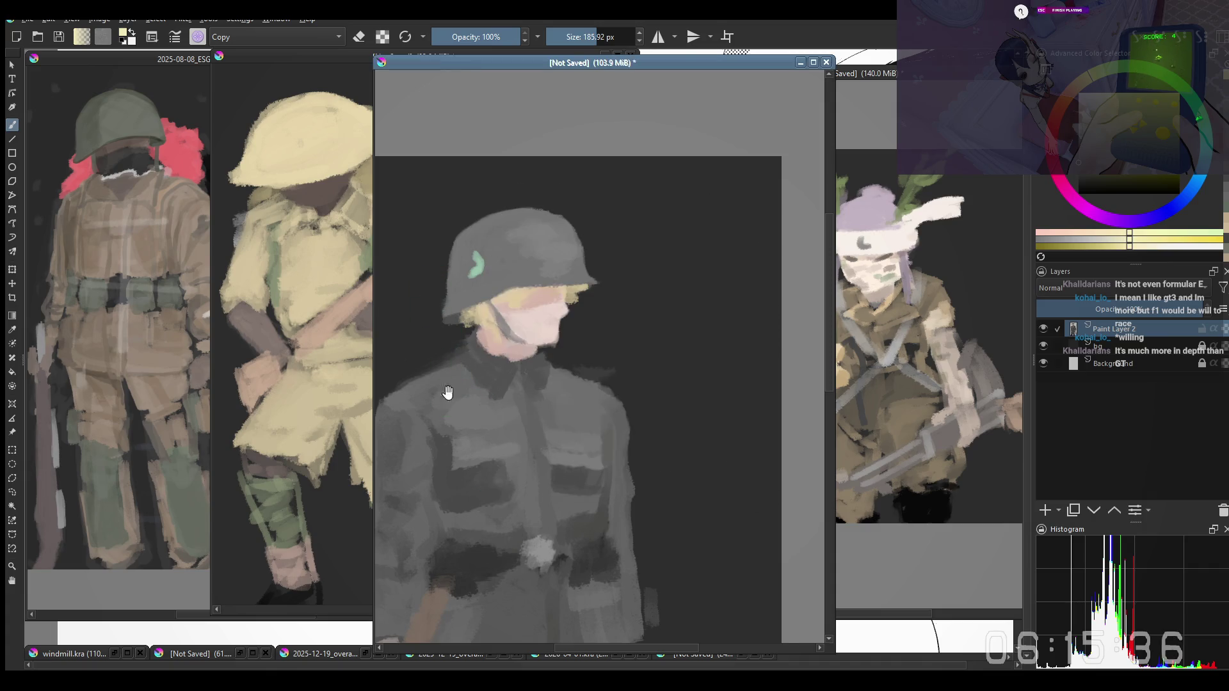
drag(446, 375, 458, 336)
key(bracketleft)
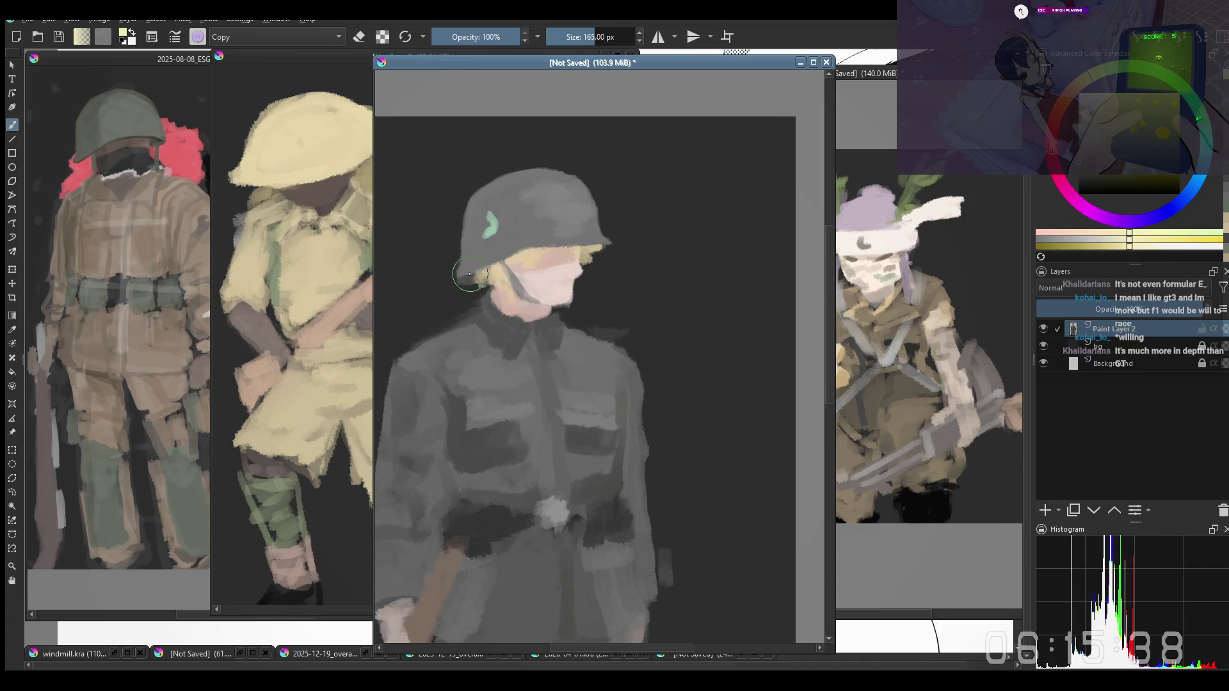
drag(447, 291, 408, 360)
drag(573, 457, 569, 412)
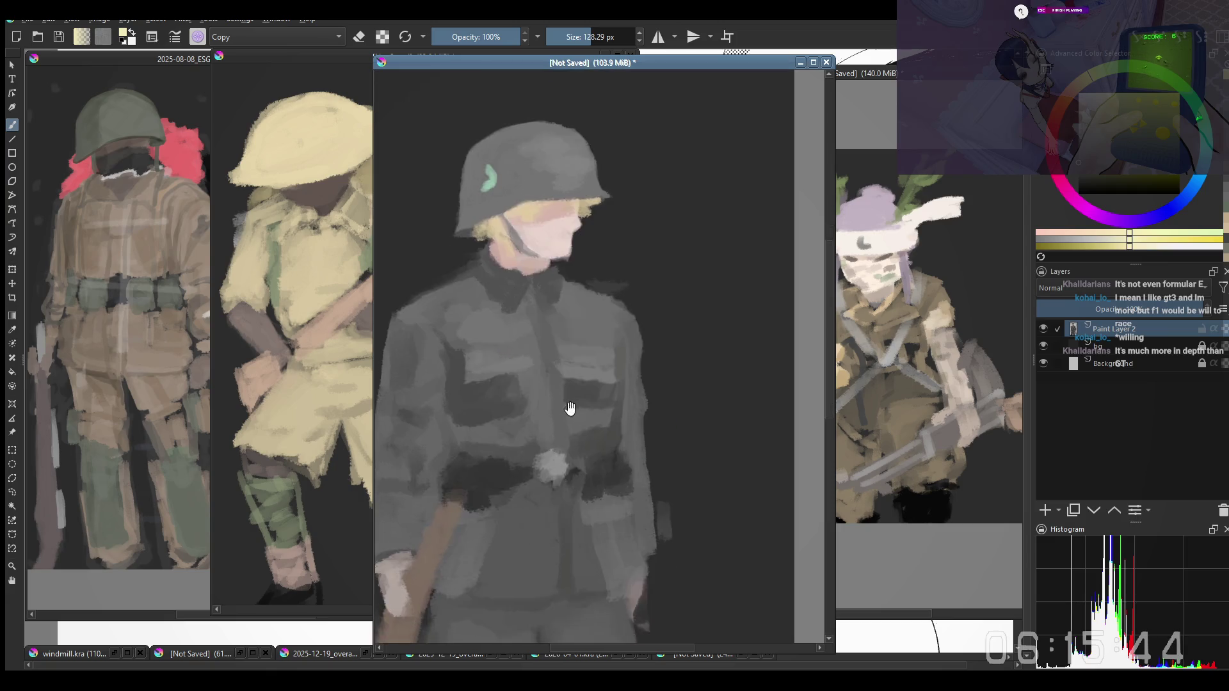
scroll(553, 150, down, 1)
scroll(495, 339, up, 1)
scroll(495, 339, up, 1)
drag(560, 268, 607, 261)
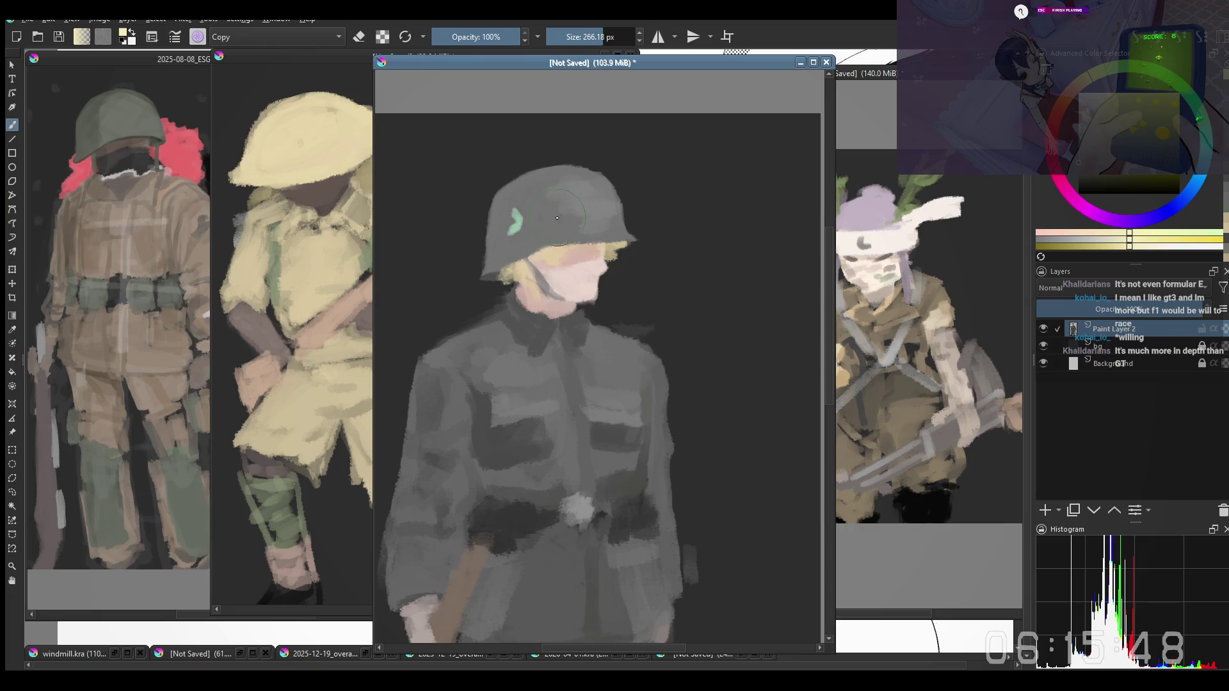
mouse_move(559, 217)
mouse_down()
mouse_move(503, 281)
mouse_move(520, 259)
mouse_up()
mouse_move(520, 252)
mouse_down()
mouse_move(535, 264)
mouse_move(544, 252)
mouse_move(491, 274)
mouse_up()
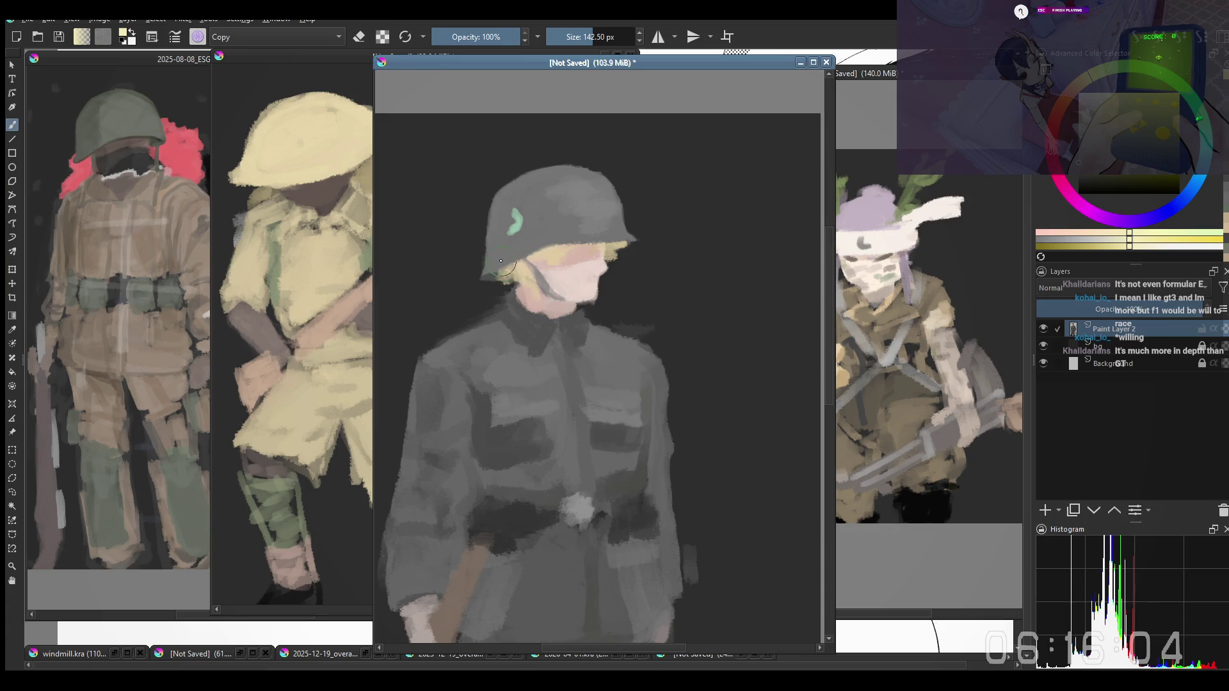
key(bracketleft)
key(bracketleft)
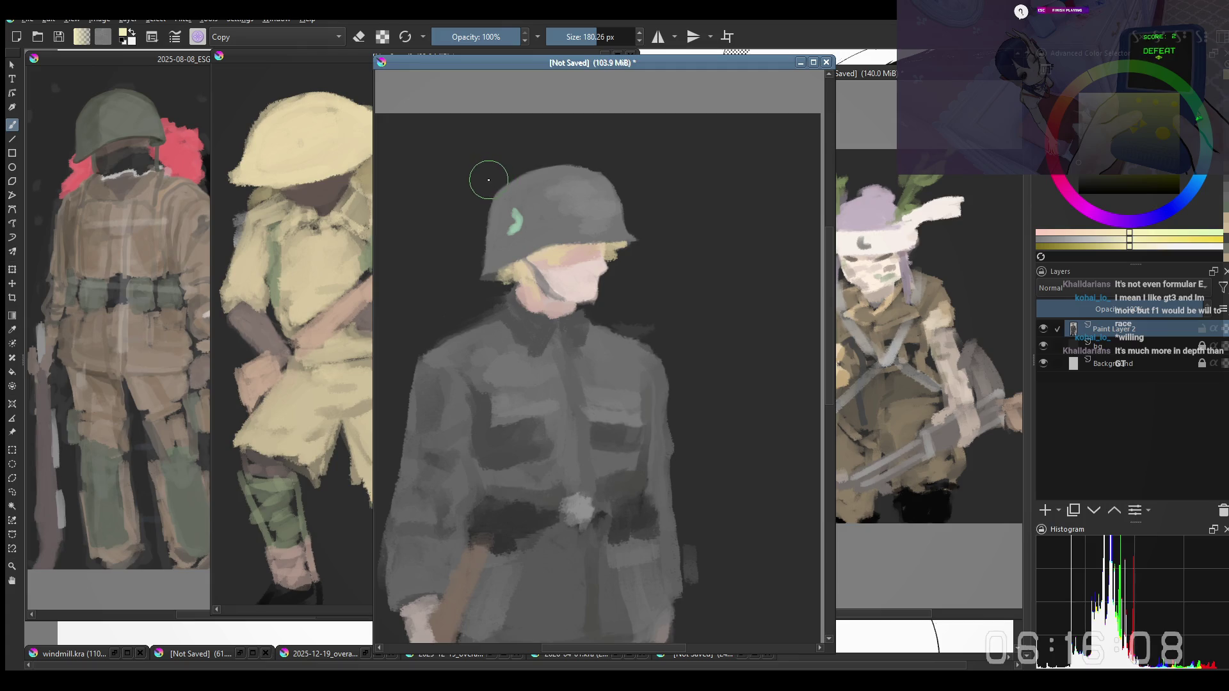
key(bracketright)
key(bracketright)
key(bracketright)
key(bracketleft)
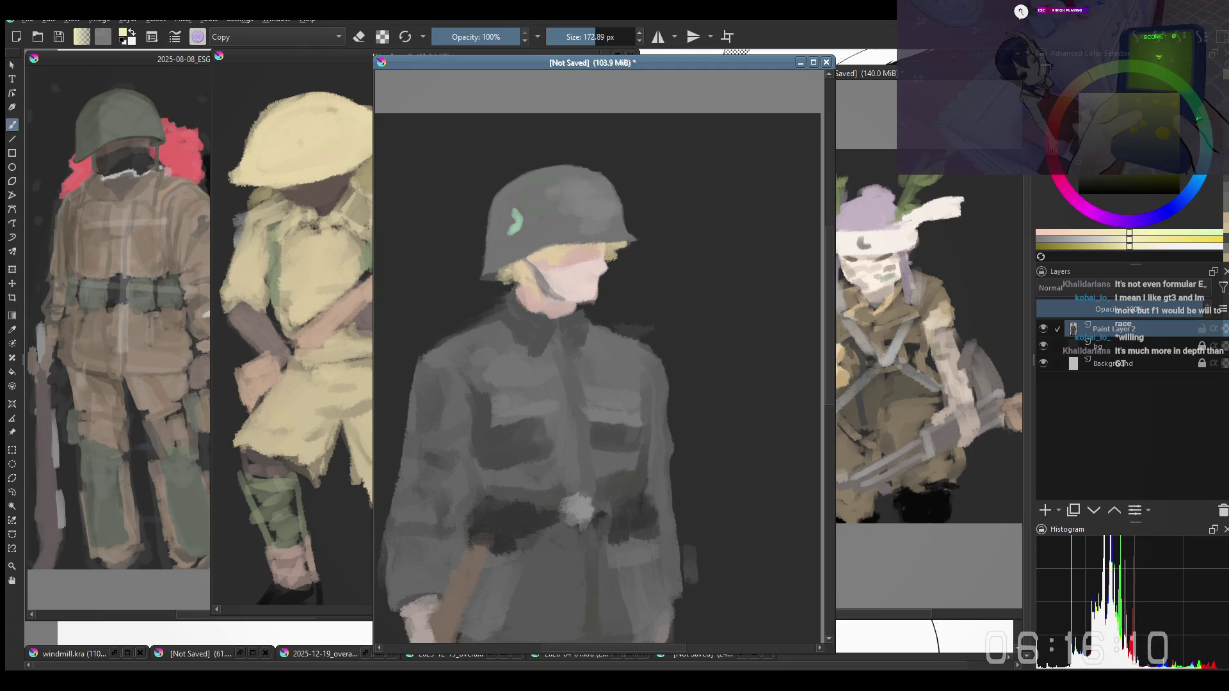
Reshape the green helmet mark, then sample the pale blond colour from the hair
drag(500, 210, 515, 198)
key(bracketright)
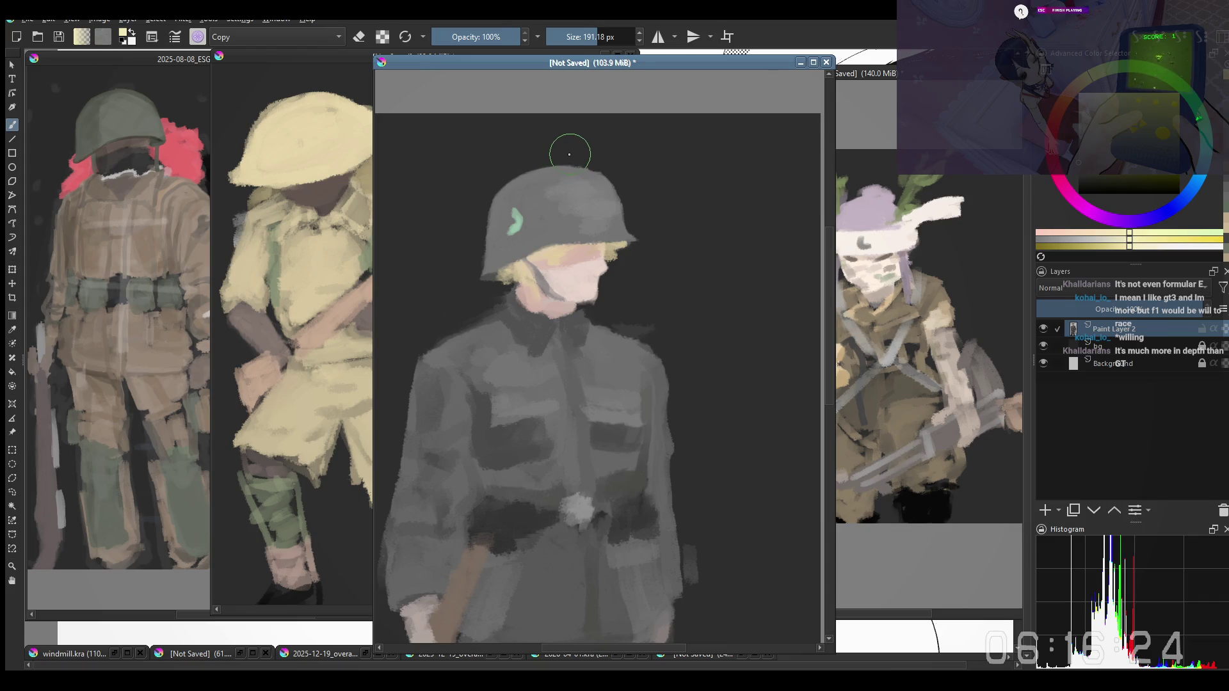
key(ctrl)
drag(576, 166, 577, 165)
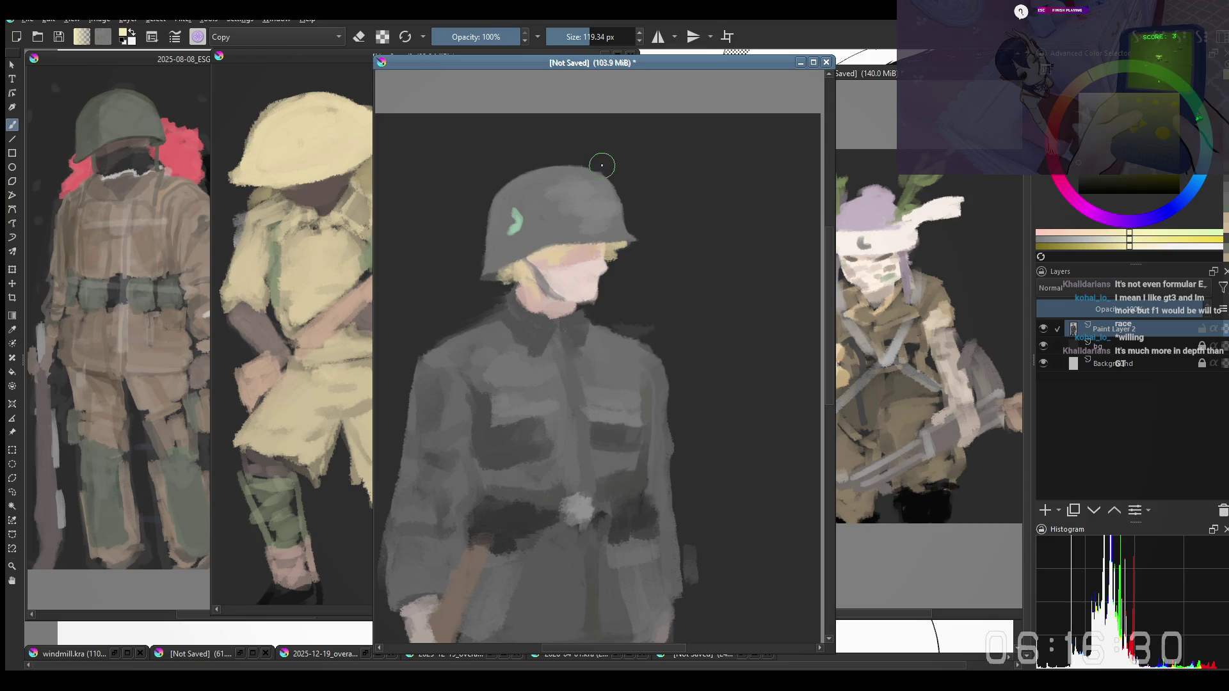
Set a much larger brush for the next strokes
drag(602, 166, 606, 164)
drag(600, 168, 584, 158)
drag(628, 183, 632, 203)
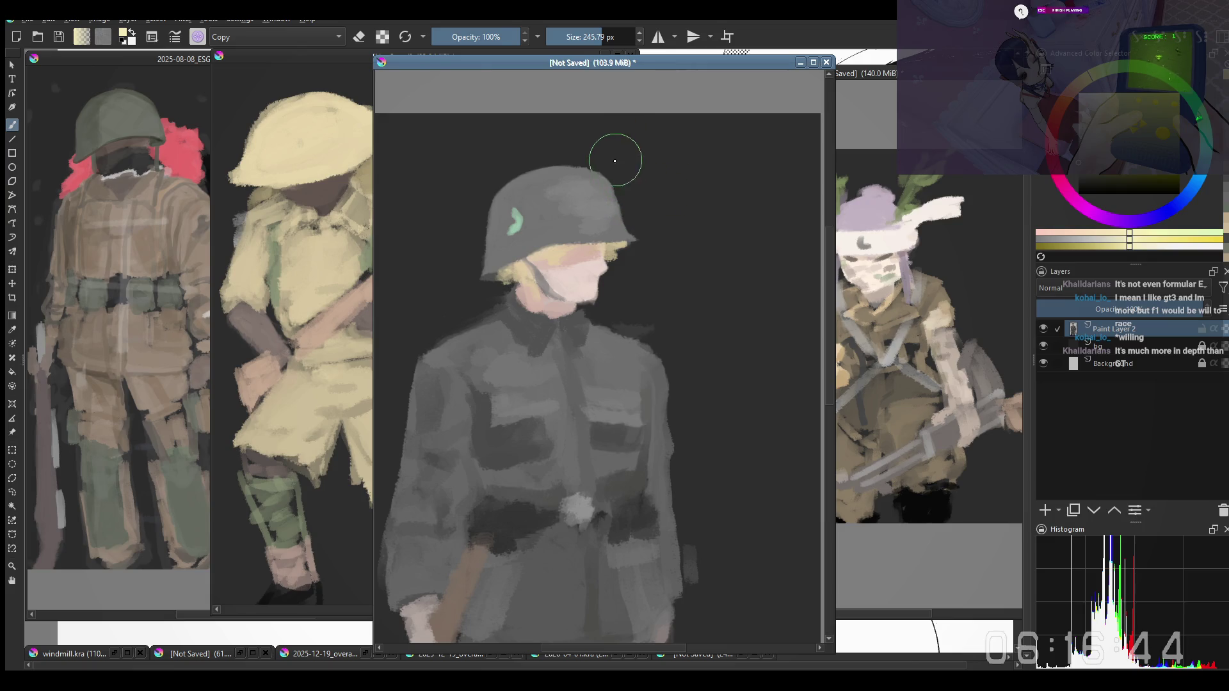
key(bracketleft)
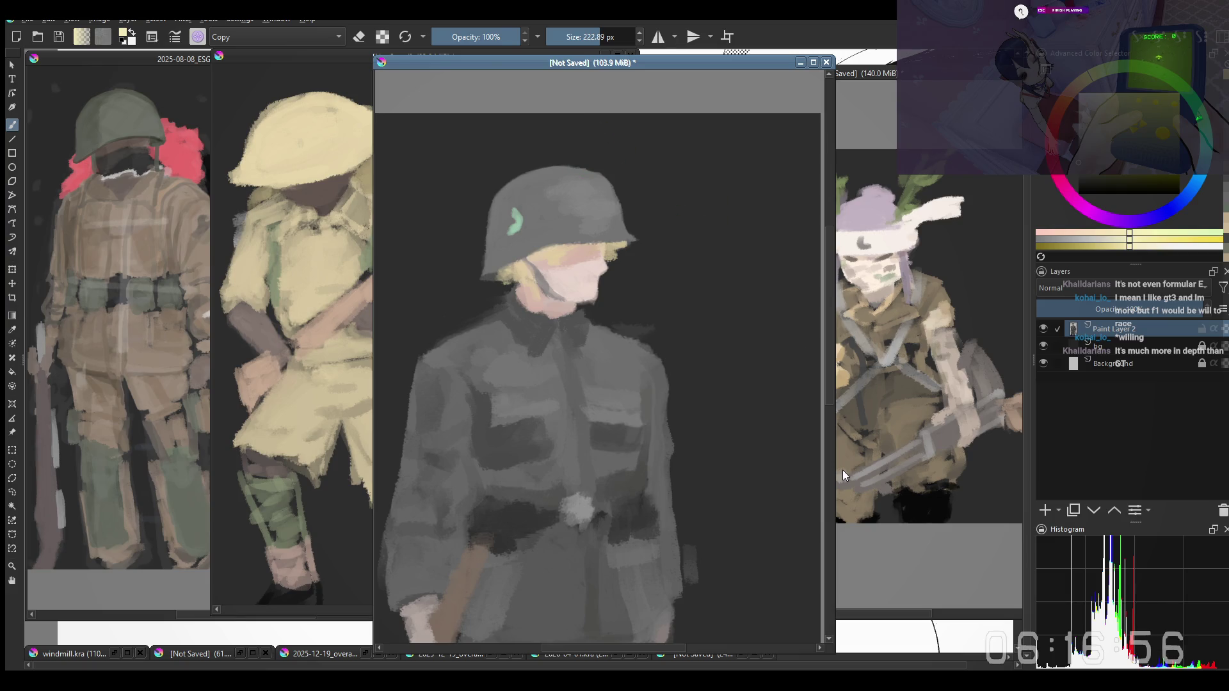
scroll(615, 318, down, 1)
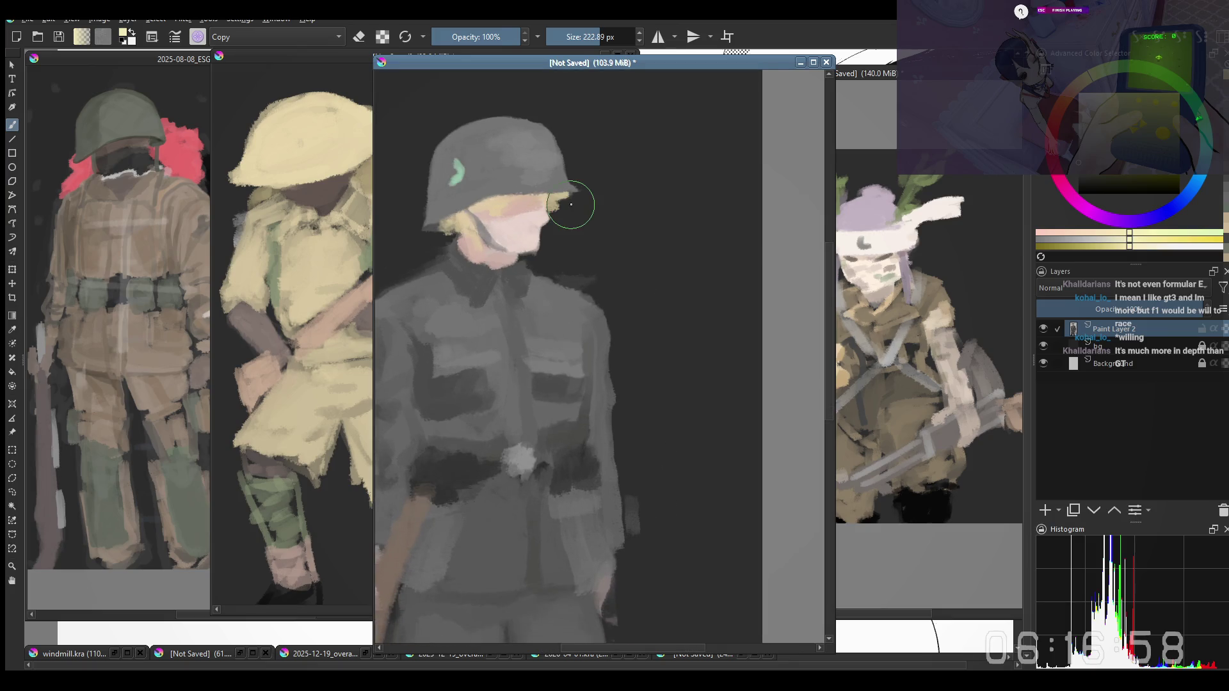
scroll(535, 284, down, 1)
scroll(529, 482, up, 1)
scroll(538, 461, up, 1)
Zoom into the lower body to paint the trousers, boots and rifle down to dark shapes
key(bracketright)
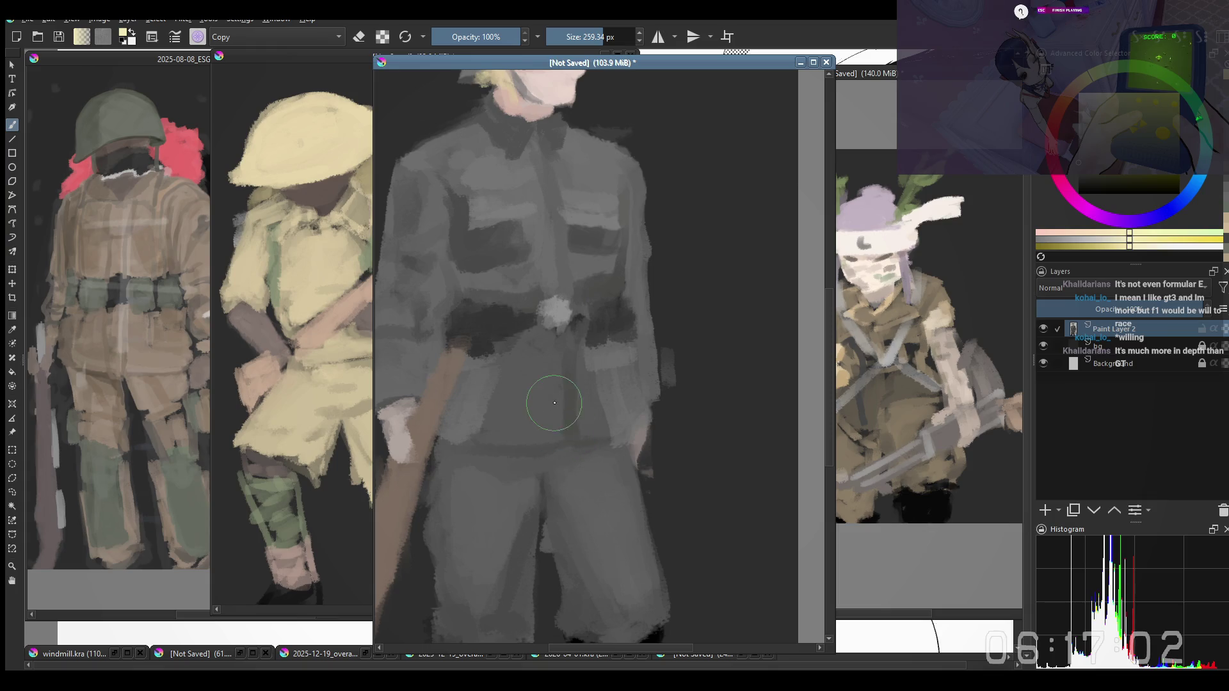
scroll(557, 414, down, 1)
scroll(561, 412, down, 1)
scroll(559, 412, up, 2)
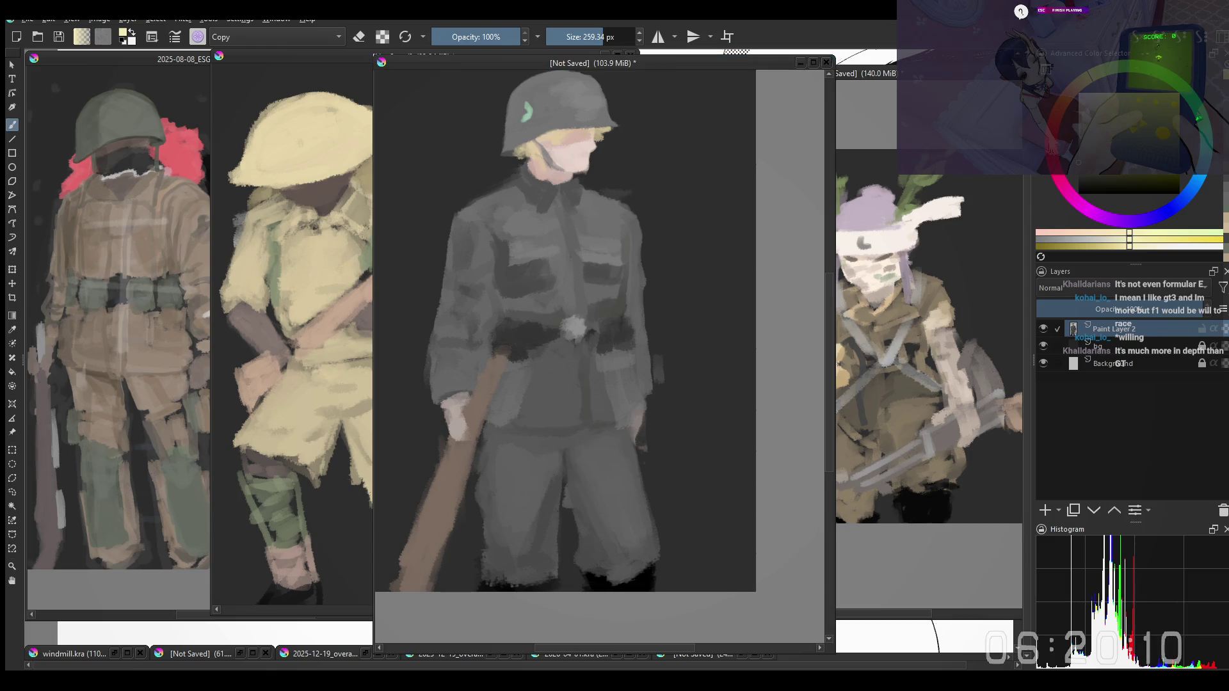
click(708, 384)
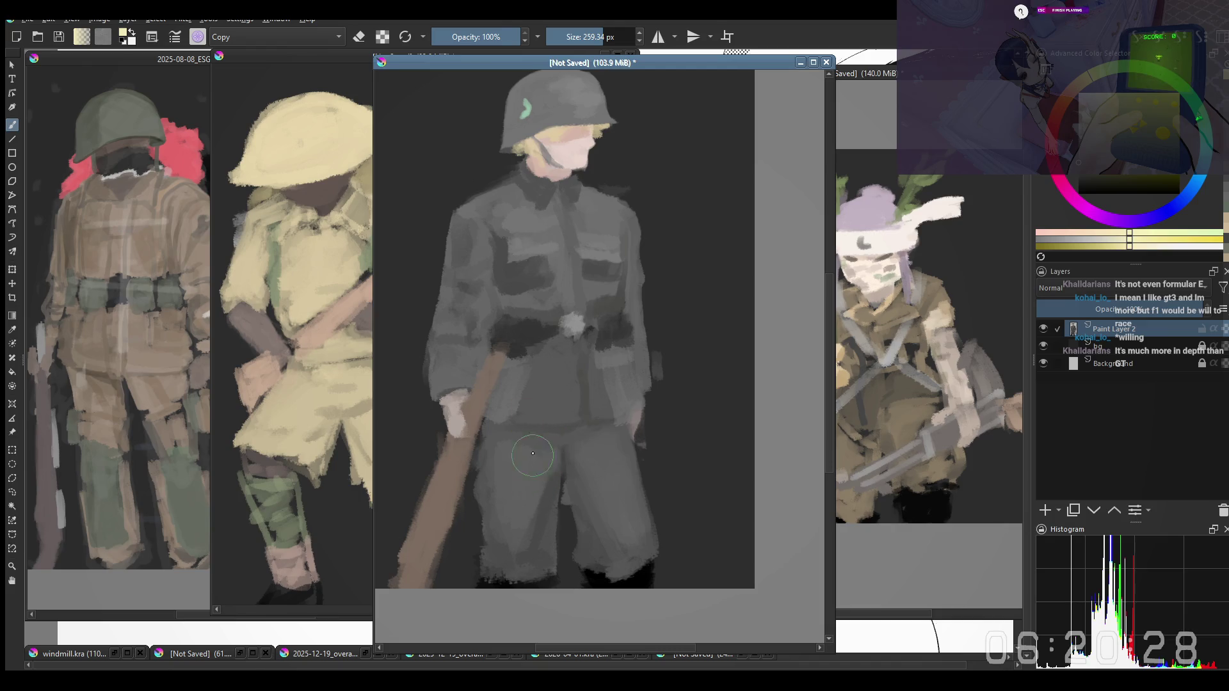
Mirror the canvas view with M to check the figure's proportions
key(bracketright)
key(bracketright)
key(bracketright)
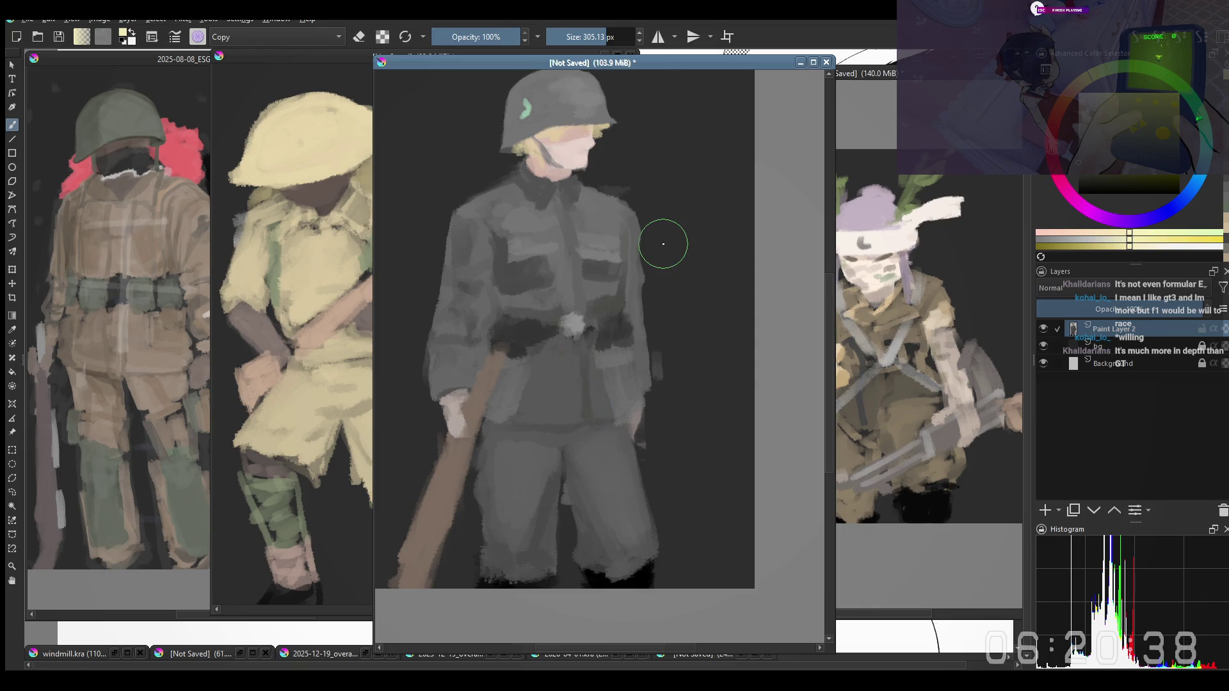
key(m)
key(bracketleft)
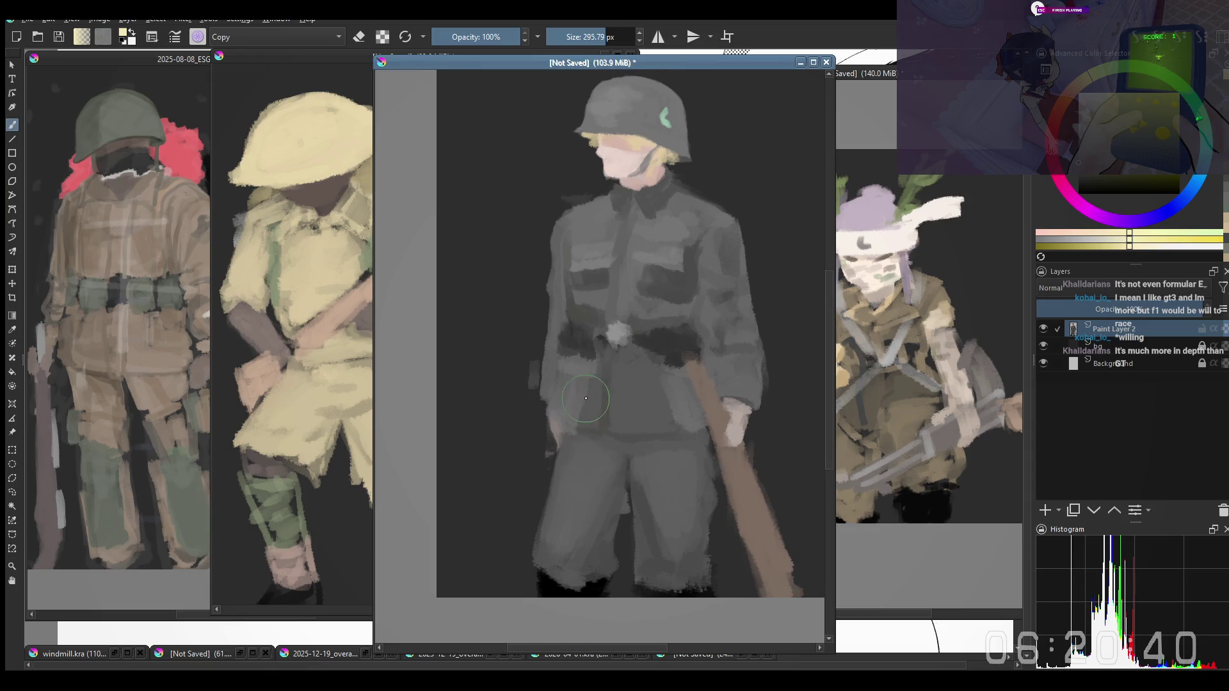
Lighten the sleeve with grey strokes and touch up paint near the rifle and hand
drag(558, 423, 577, 389)
key(bracketright)
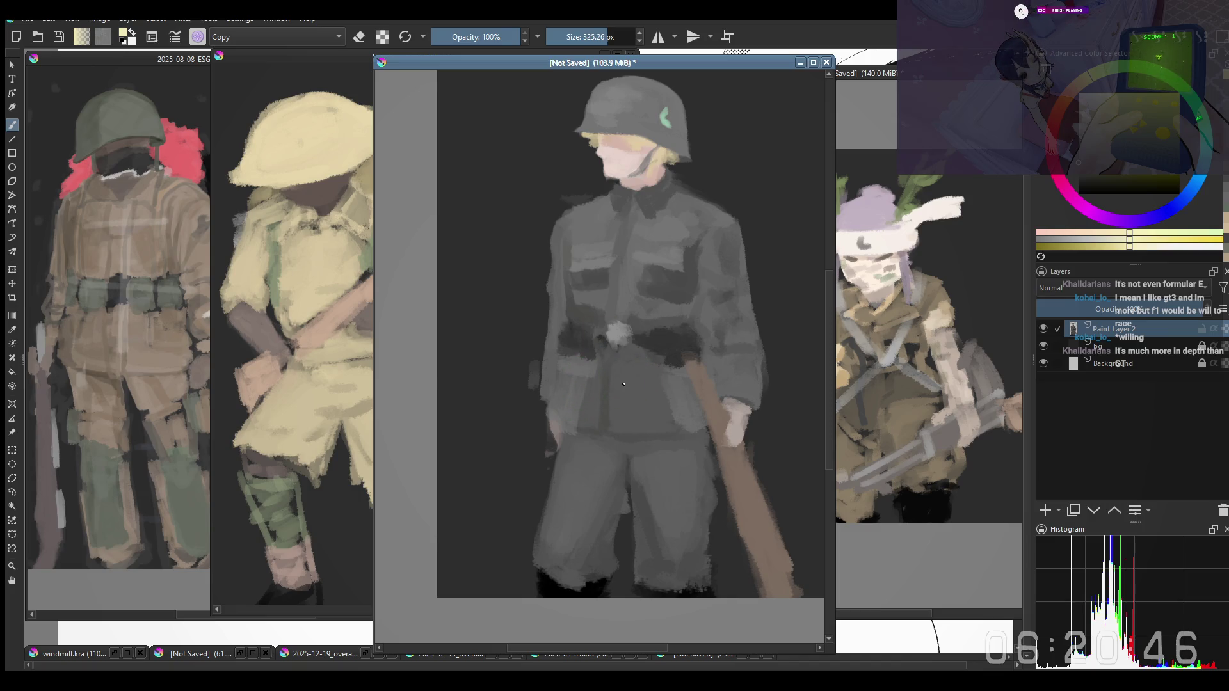
key(bracketright)
key(bracketright)
key(bracketleft)
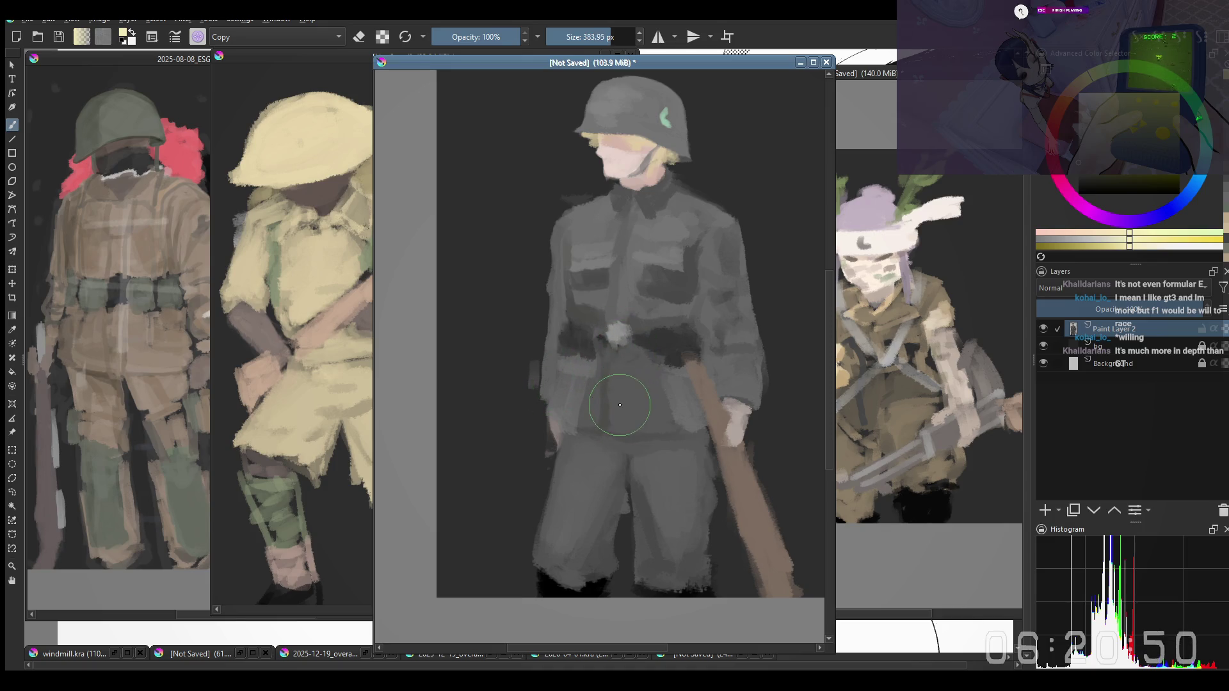
drag(640, 411, 624, 419)
scroll(733, 435, up, 3)
drag(694, 281, 670, 278)
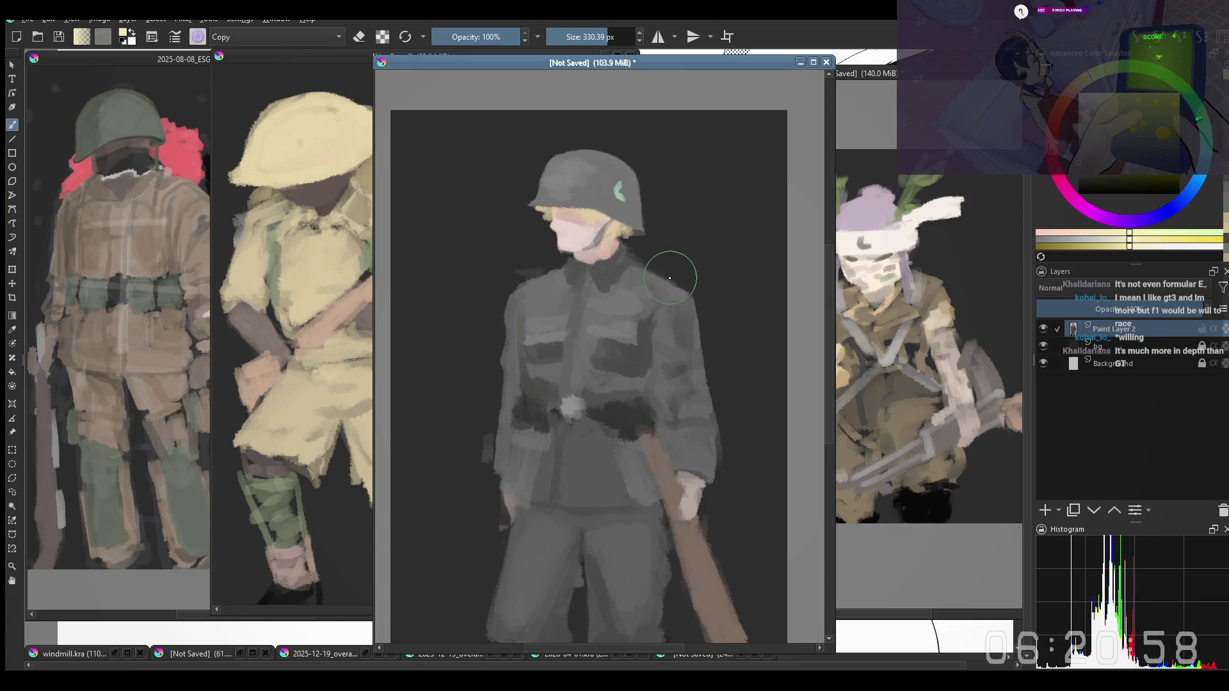
Resize the brush for grey strokes over the shoulder and jacket sides
drag(671, 278, 690, 314)
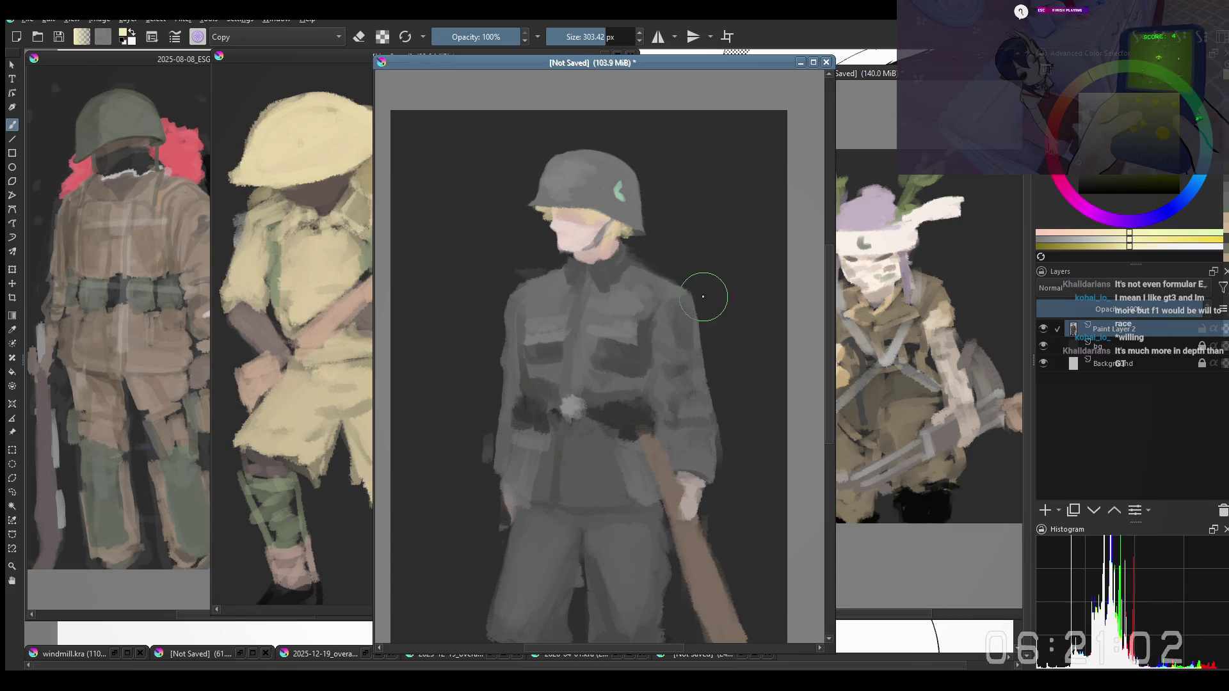
mouse_move(683, 307)
mouse_down()
mouse_move(711, 313)
mouse_move(707, 288)
mouse_up()
drag(487, 358, 498, 387)
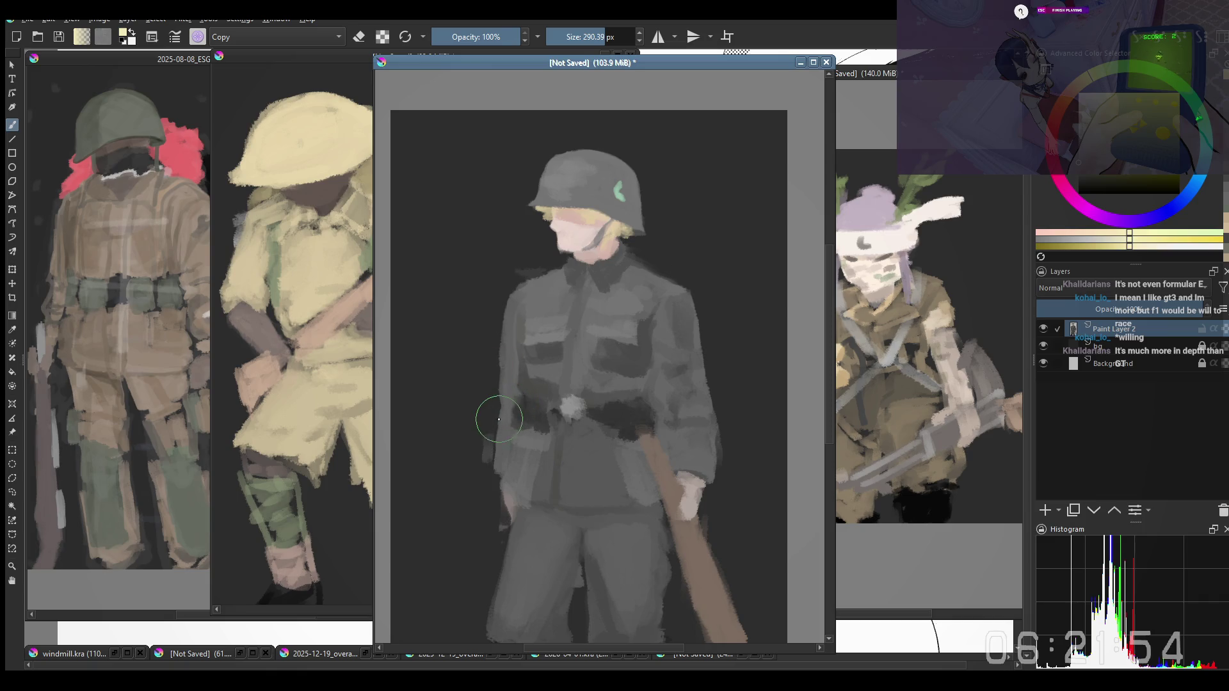
Extend the dark belt leftward and tune the brush size for the tunic planes
drag(505, 407, 523, 414)
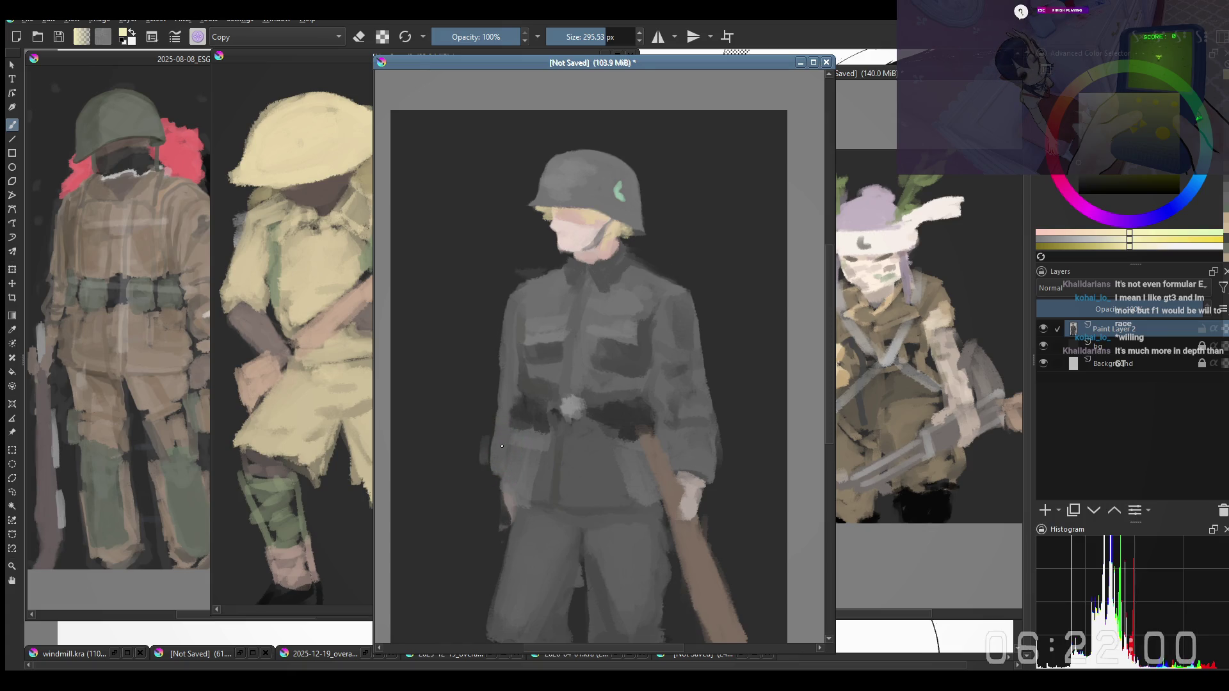
key(bracketleft)
key(bracketright)
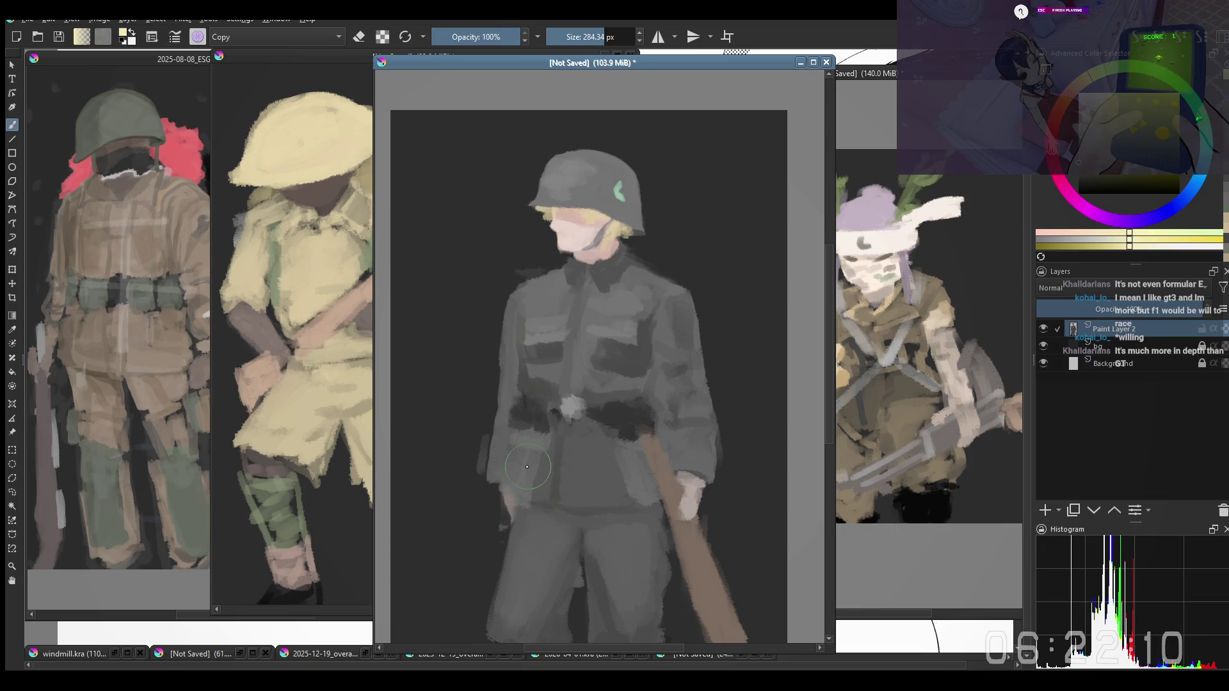
drag(539, 478, 529, 467)
drag(511, 467, 517, 467)
Smooth the grey planes over the tunic shoulder and upper chest with a resized brush
drag(558, 471, 566, 466)
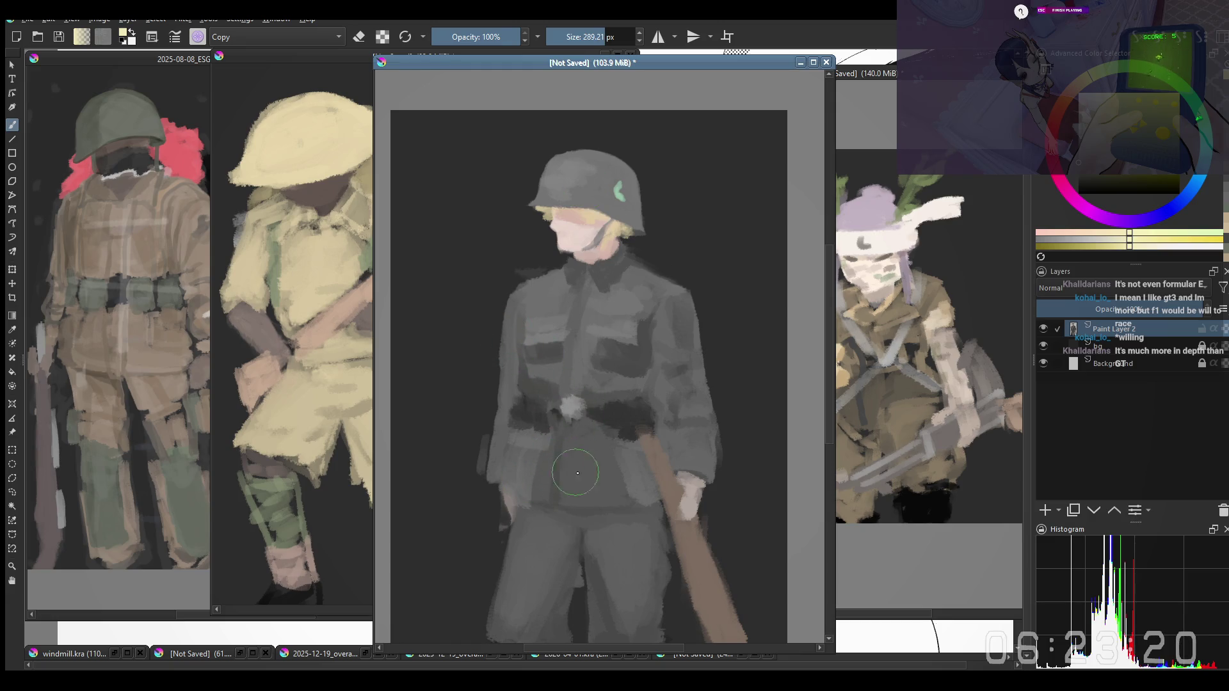
drag(625, 509, 618, 471)
scroll(605, 509, down, 2)
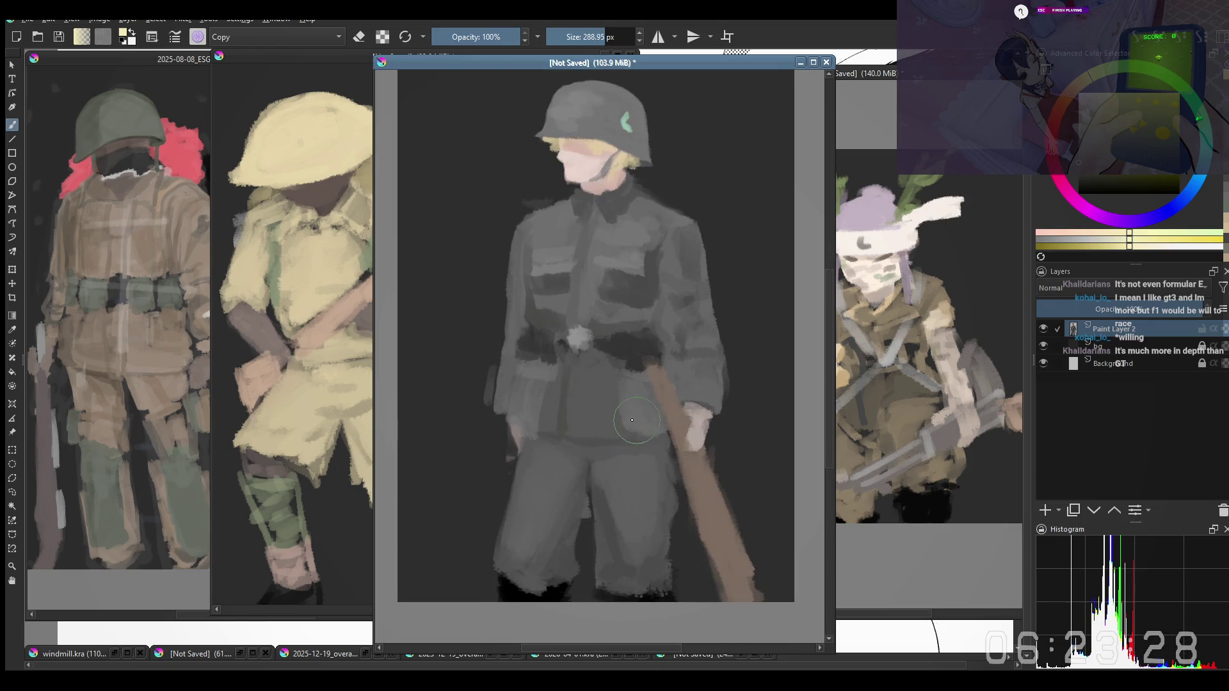
scroll(679, 389, up, 1)
drag(679, 389, 679, 358)
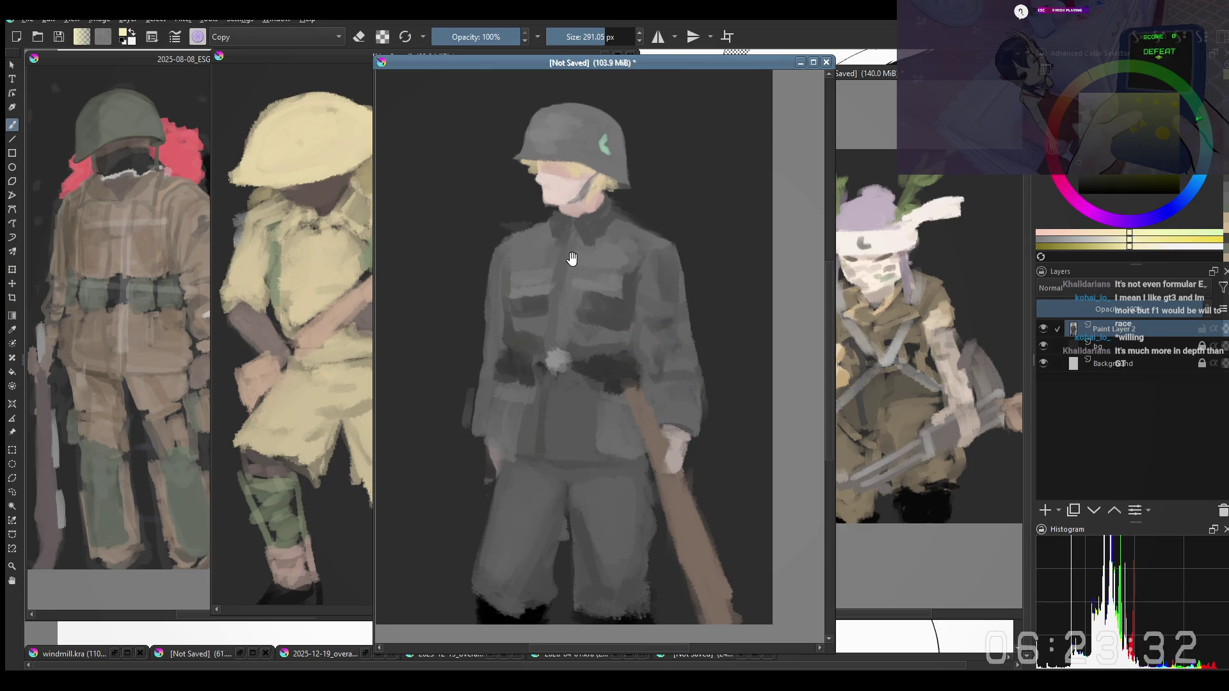
drag(573, 259, 563, 258)
drag(500, 229, 523, 232)
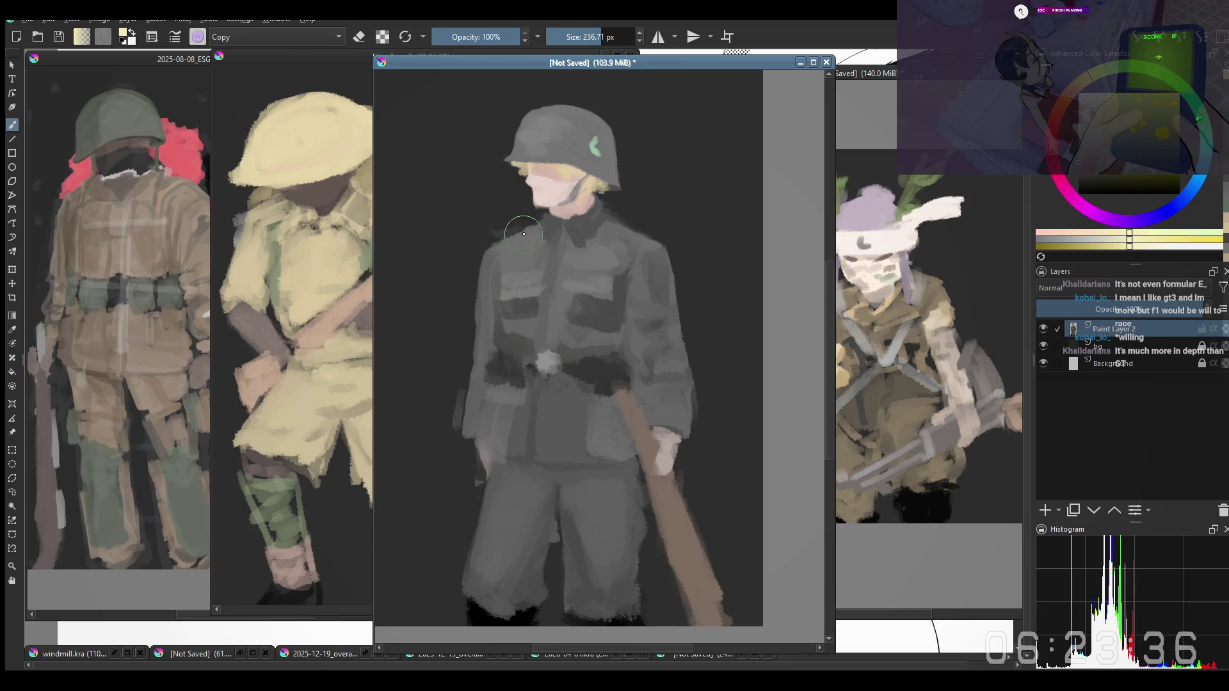
drag(523, 262, 525, 285)
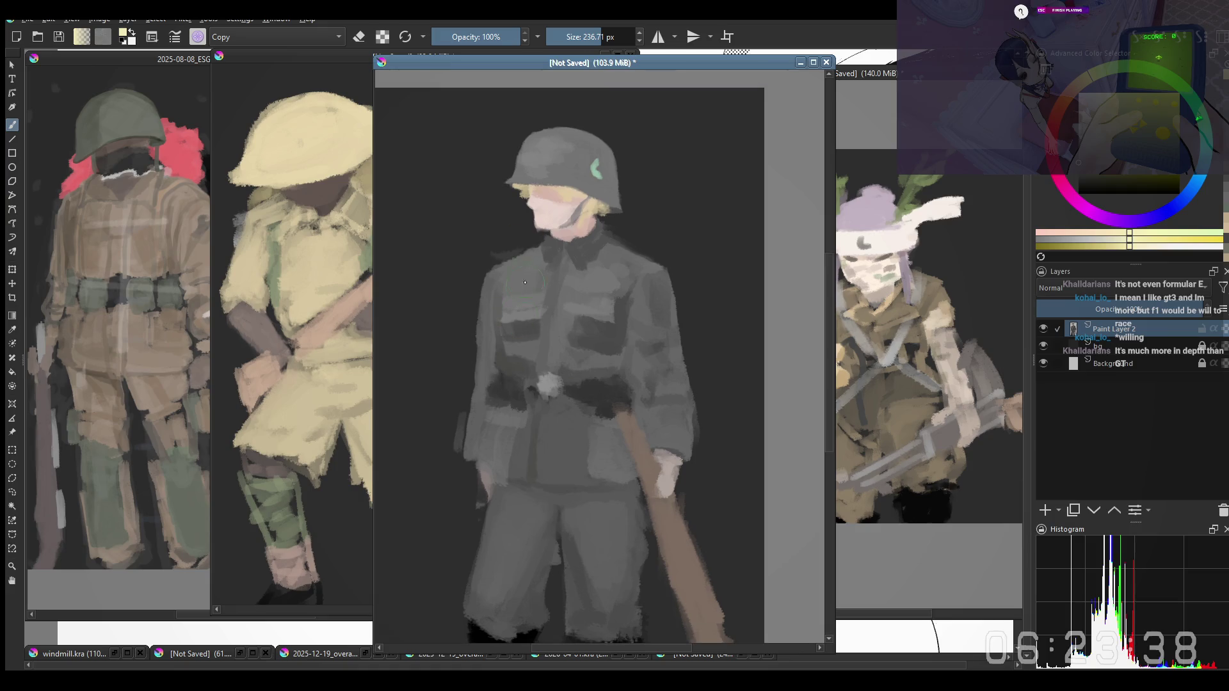
Swap from an eraser preset back to a normal painting brush preset, slightly enlarged
right_click(539, 276)
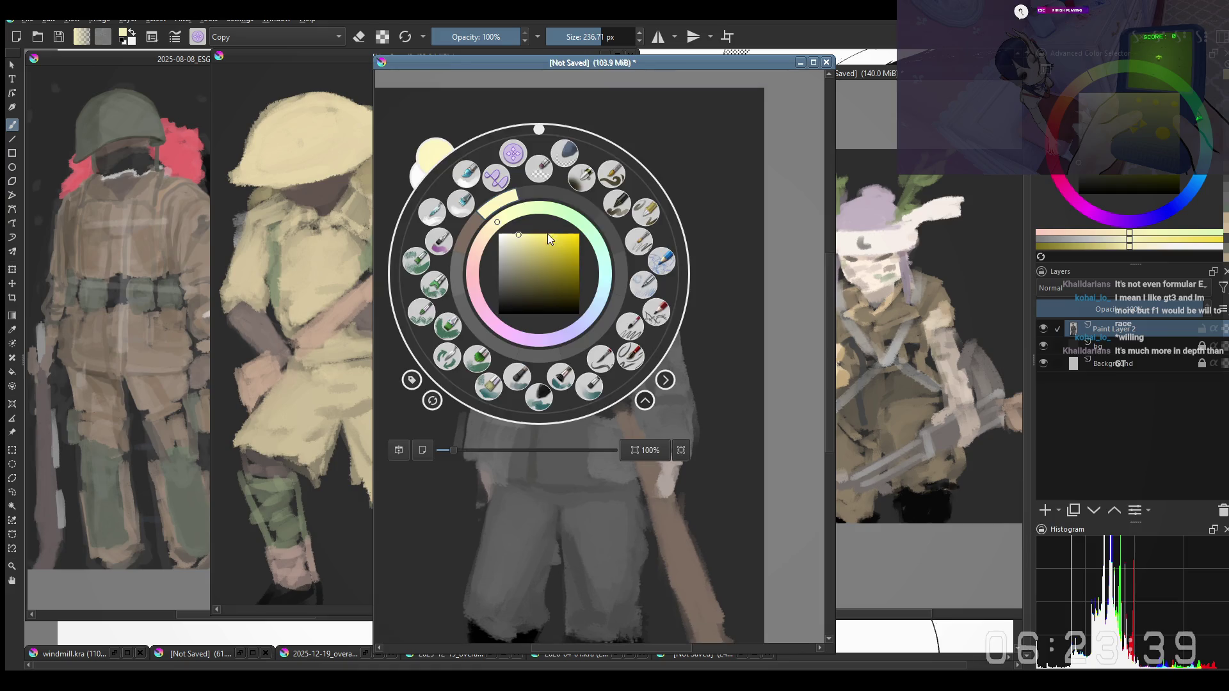
click(567, 155)
right_click(545, 275)
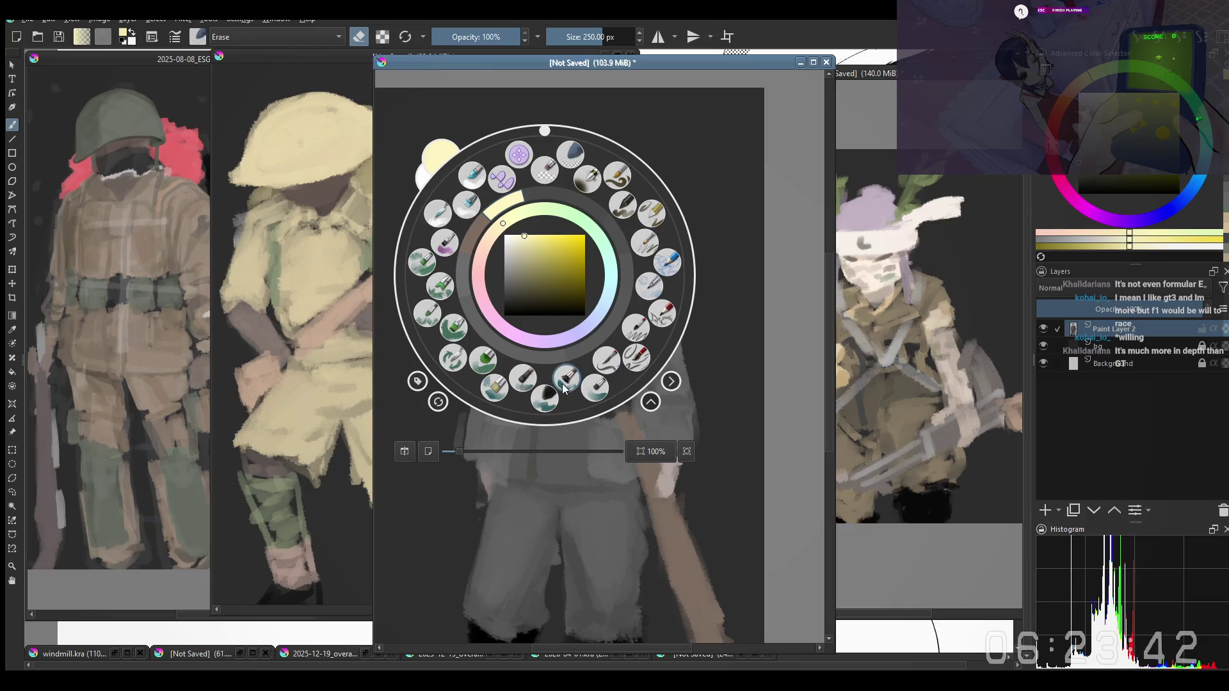
click(545, 395)
drag(508, 251, 516, 250)
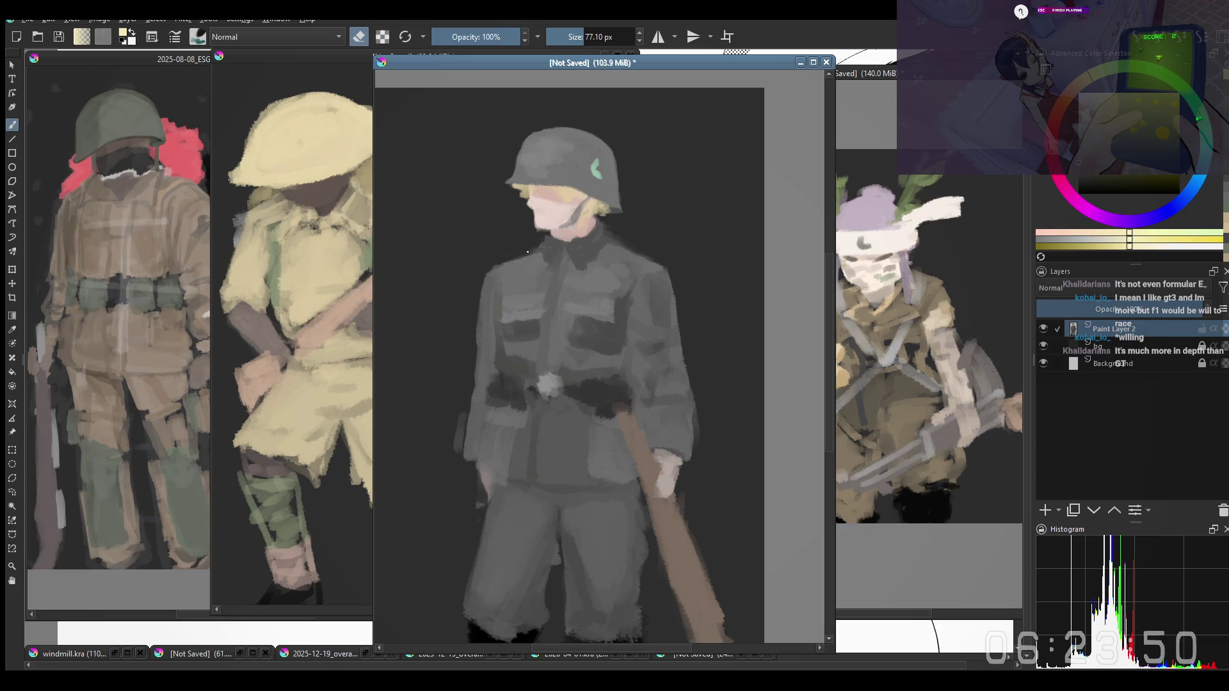
Sample the collar's dark grey as a darker shade, shrink the brush and switch it to erasing
key(e)
ctrl+click(520, 261)
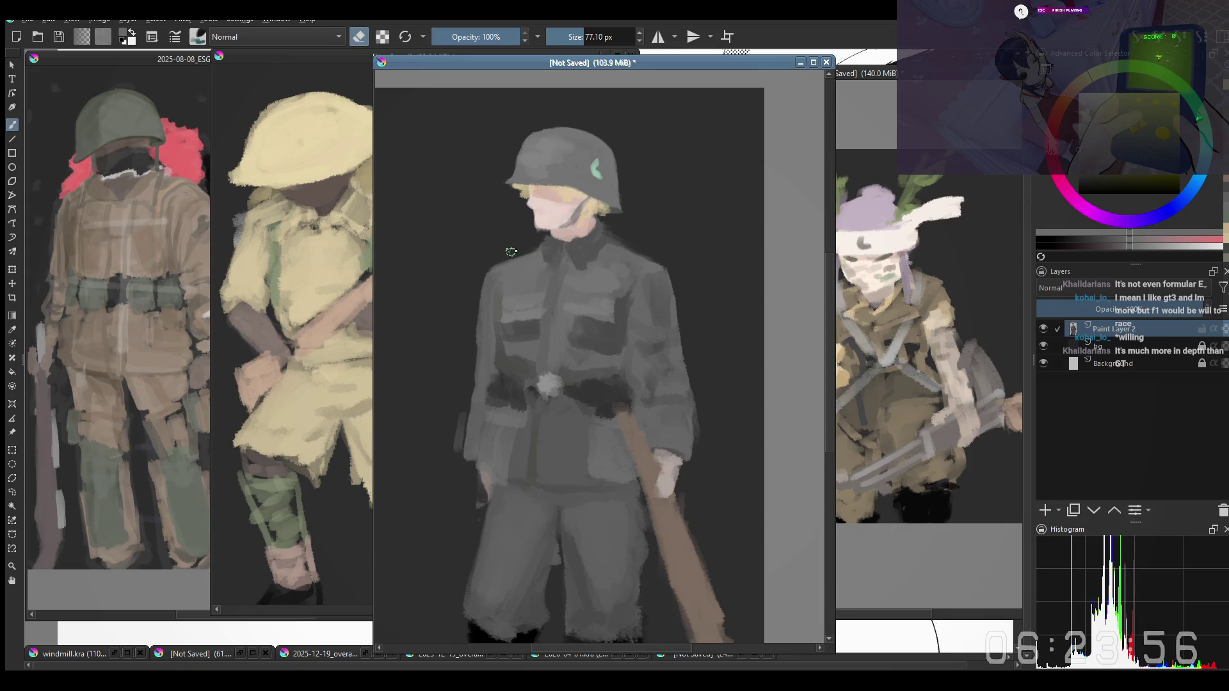
ctrl+click(547, 249)
key(bracketleft)
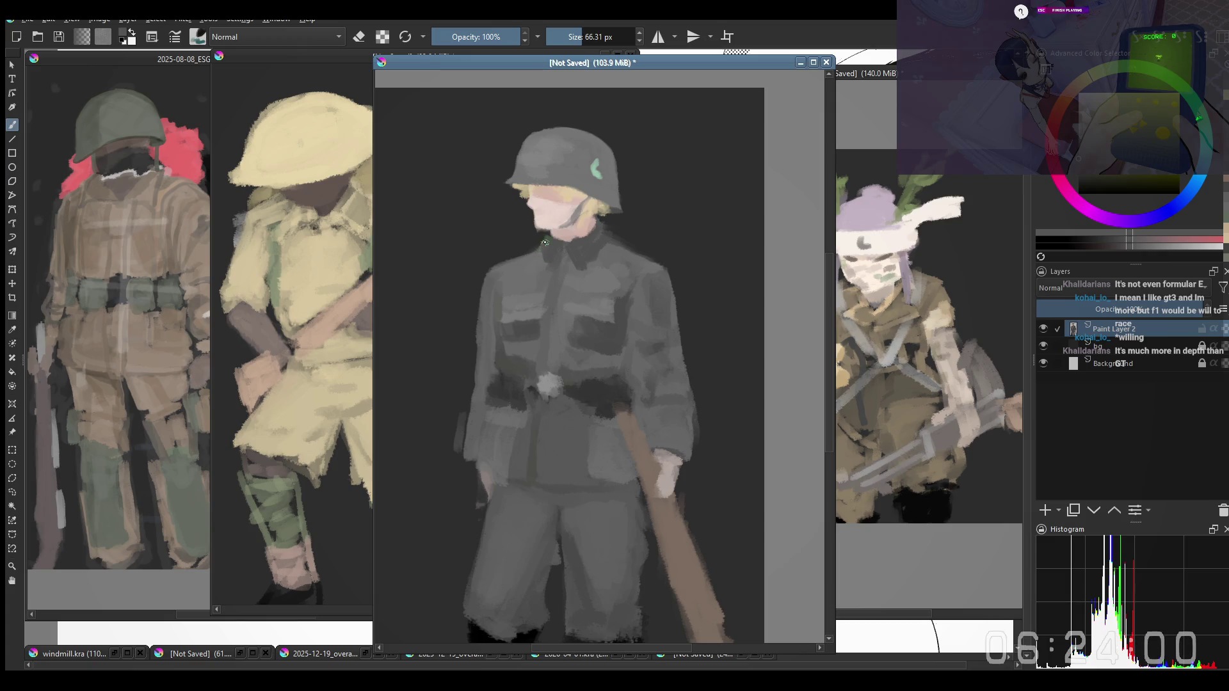
key(e)
scroll(535, 248, down, 3)
scroll(535, 248, up, 3)
drag(446, 174, 513, 173)
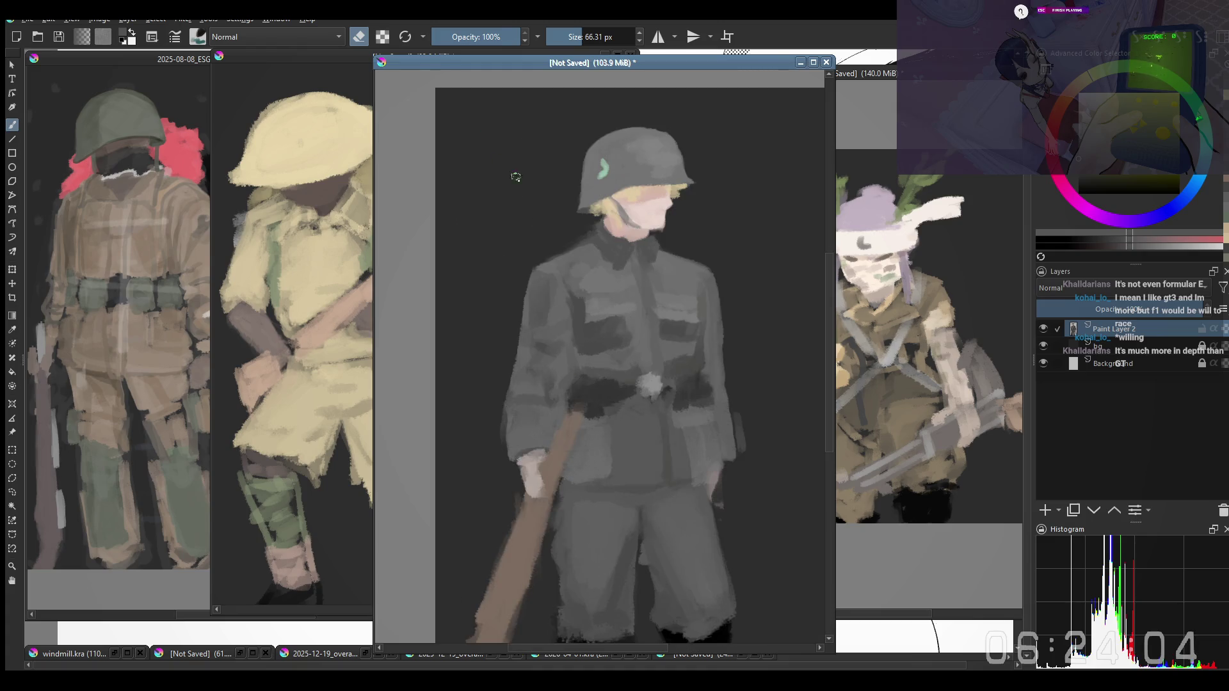
scroll(614, 274, up, 1)
scroll(629, 269, down, 1)
Return to painting, lighten the face skin and darken the collar below the chin
key(e)
drag(629, 270, 630, 279)
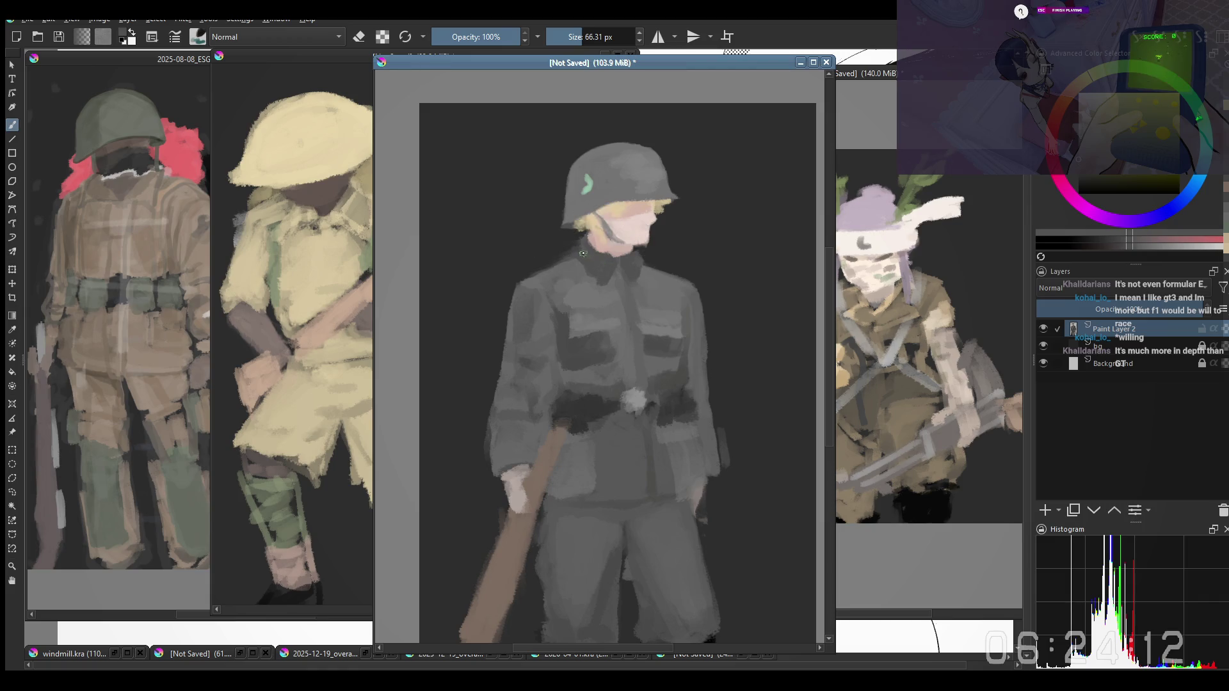
drag(582, 254, 585, 257)
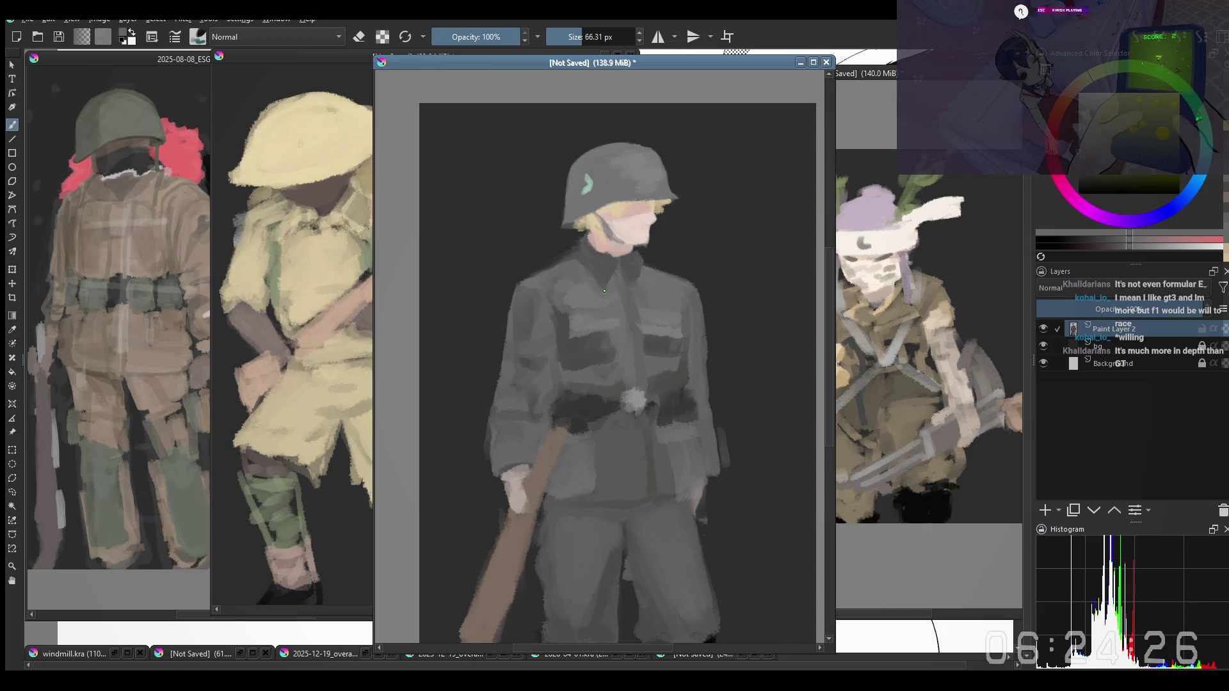
scroll(600, 228, down, 1)
scroll(599, 228, up, 1)
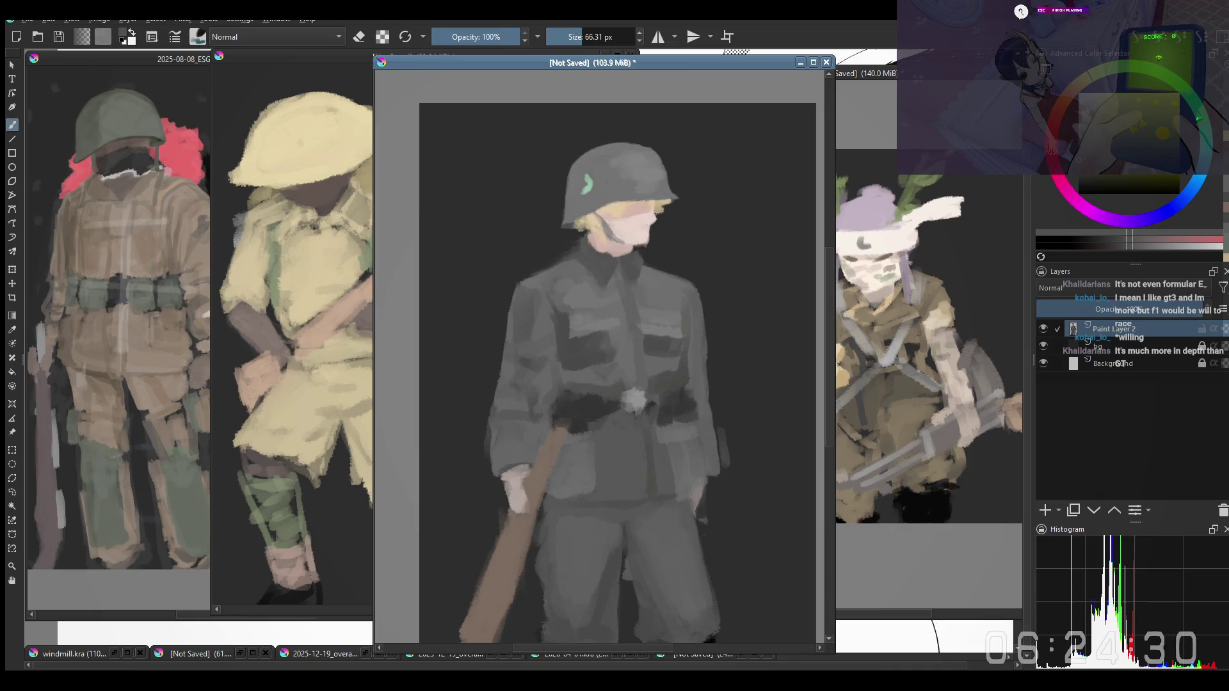
drag(611, 359, 612, 385)
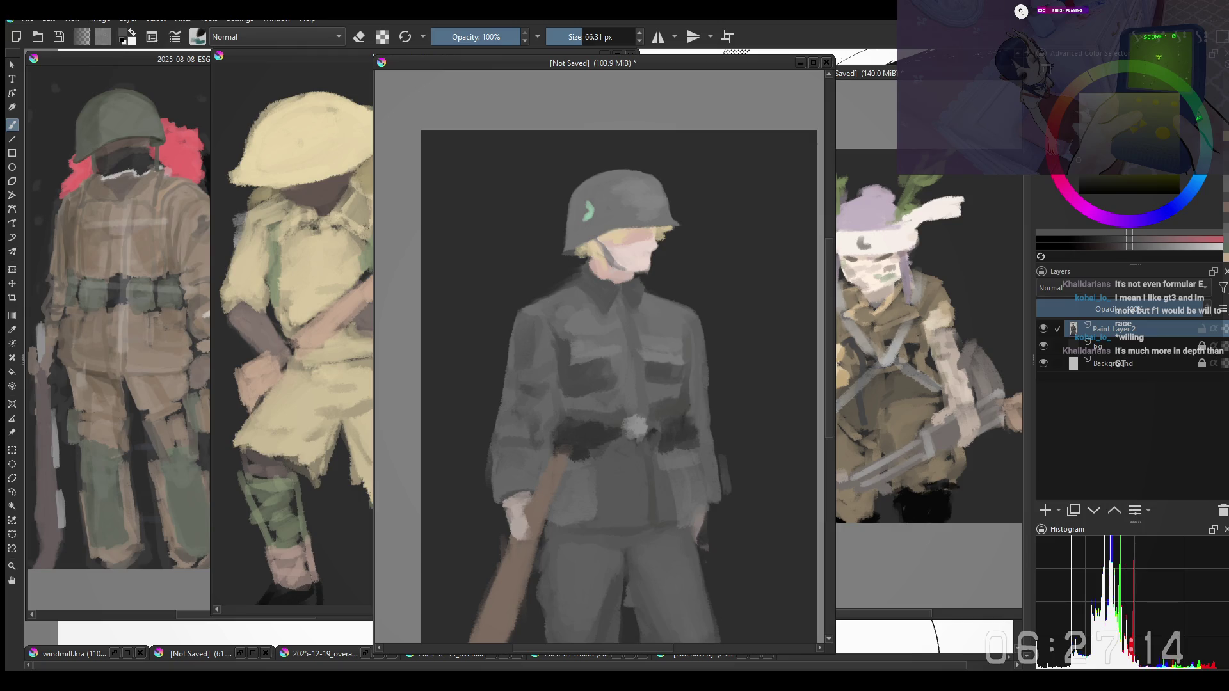
scroll(550, 397, down, 2)
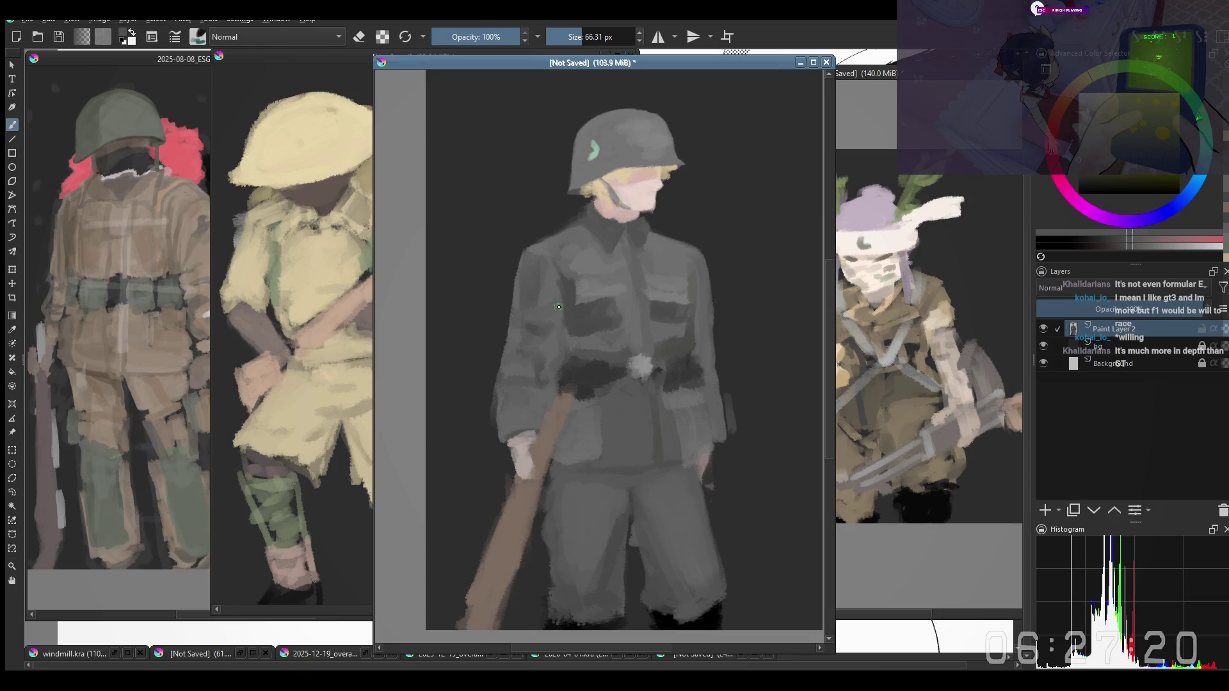
Bring up the pop-up brush preset and colour palette over the canvas
right_click(650, 363)
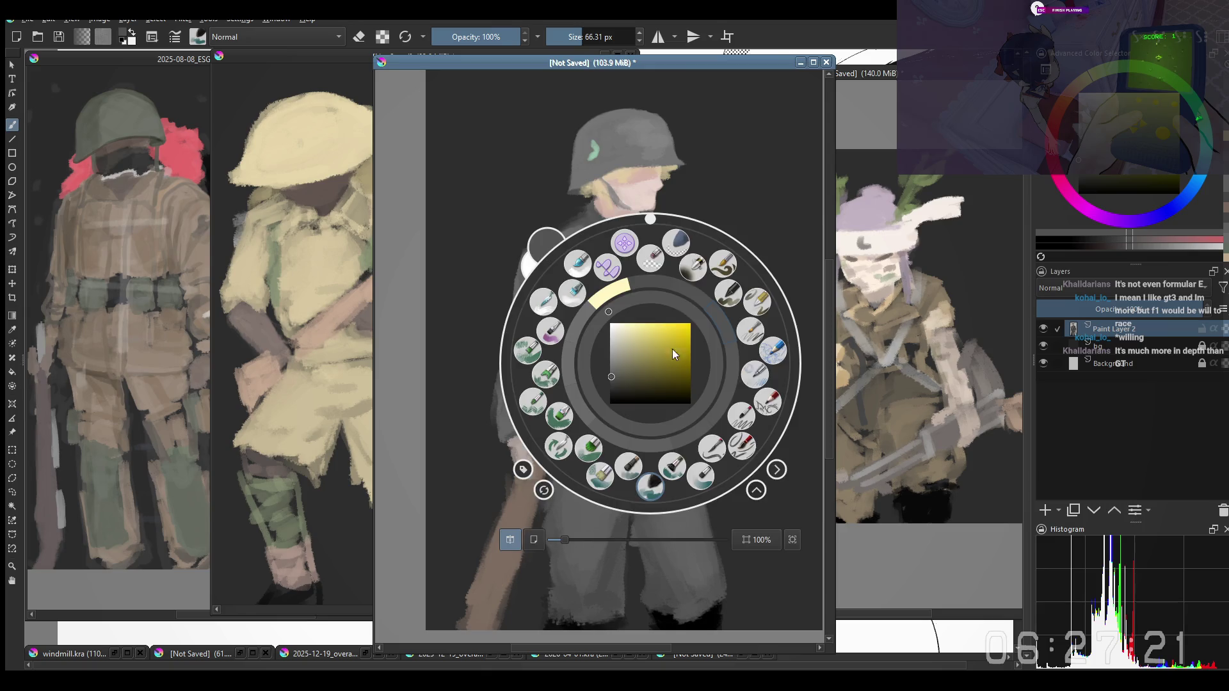
Load a blending brush preset, shrink it and lighten the sleeve edge on the figure's right
click(622, 247)
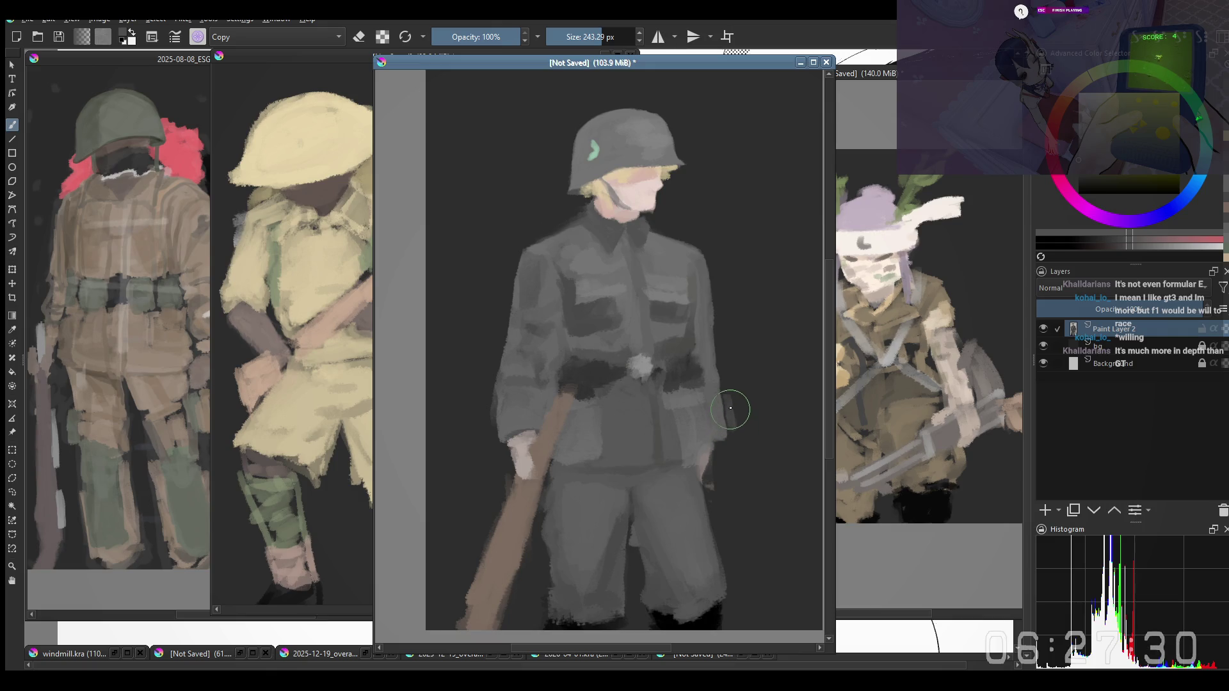
key(bracketleft)
key(bracketleft)
key(bracketleft)
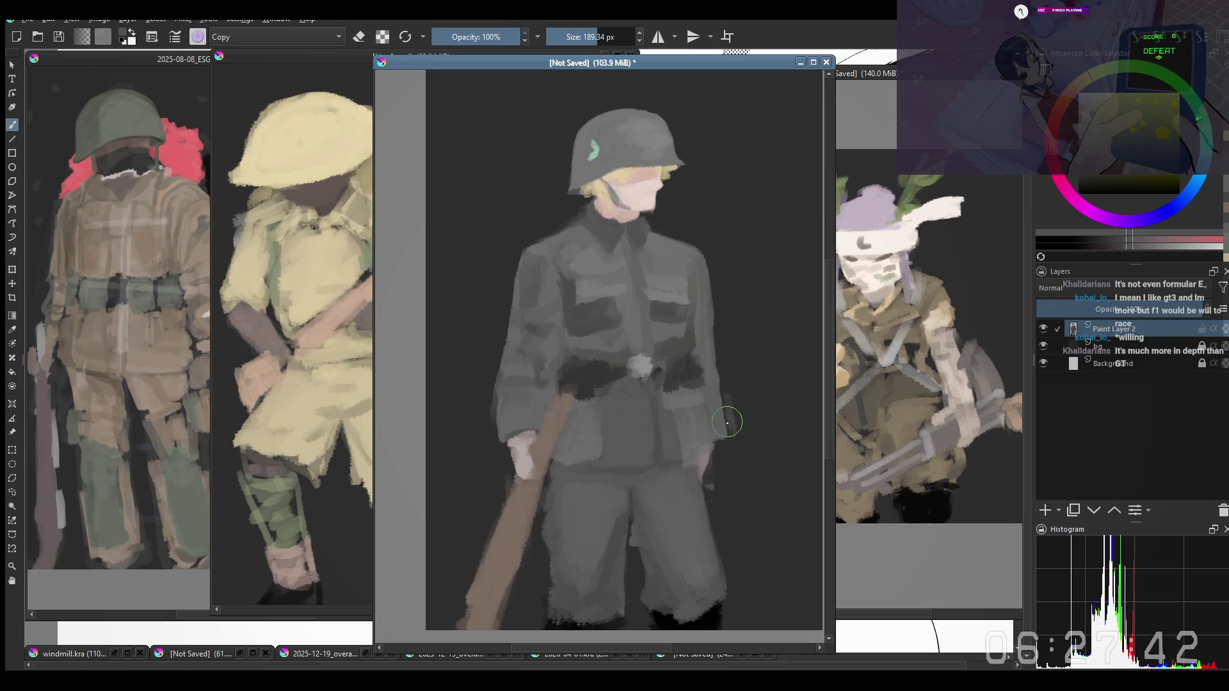
drag(730, 437, 736, 453)
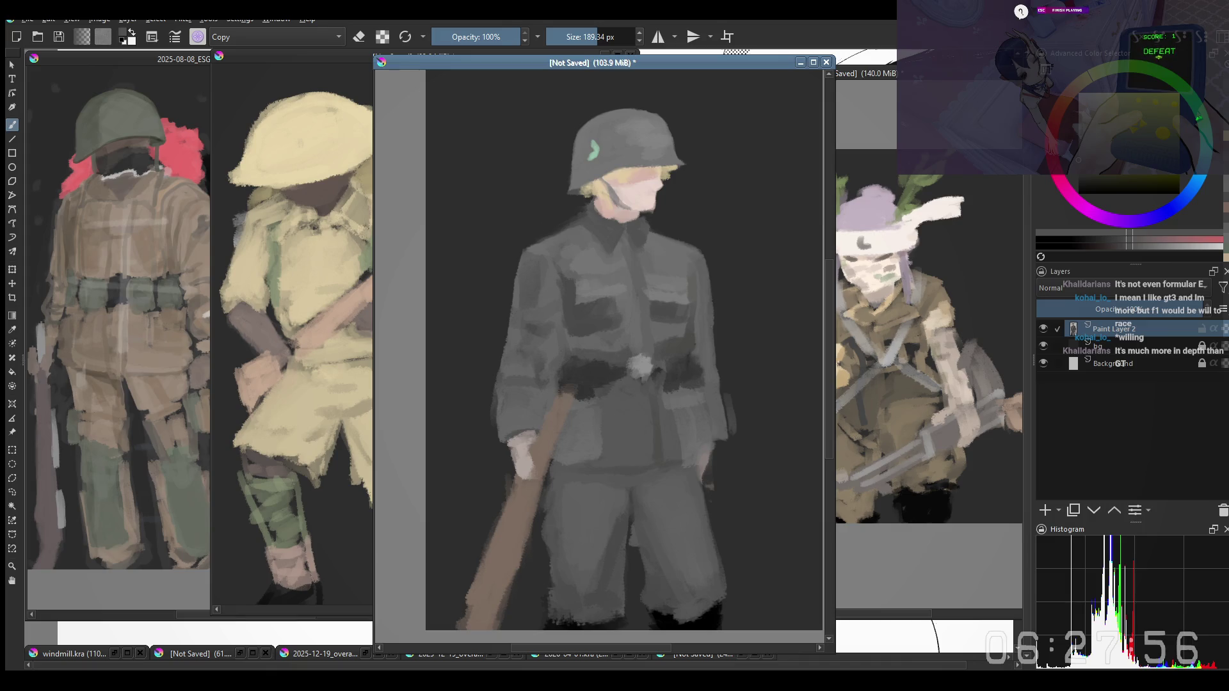
key(alt+Tab)
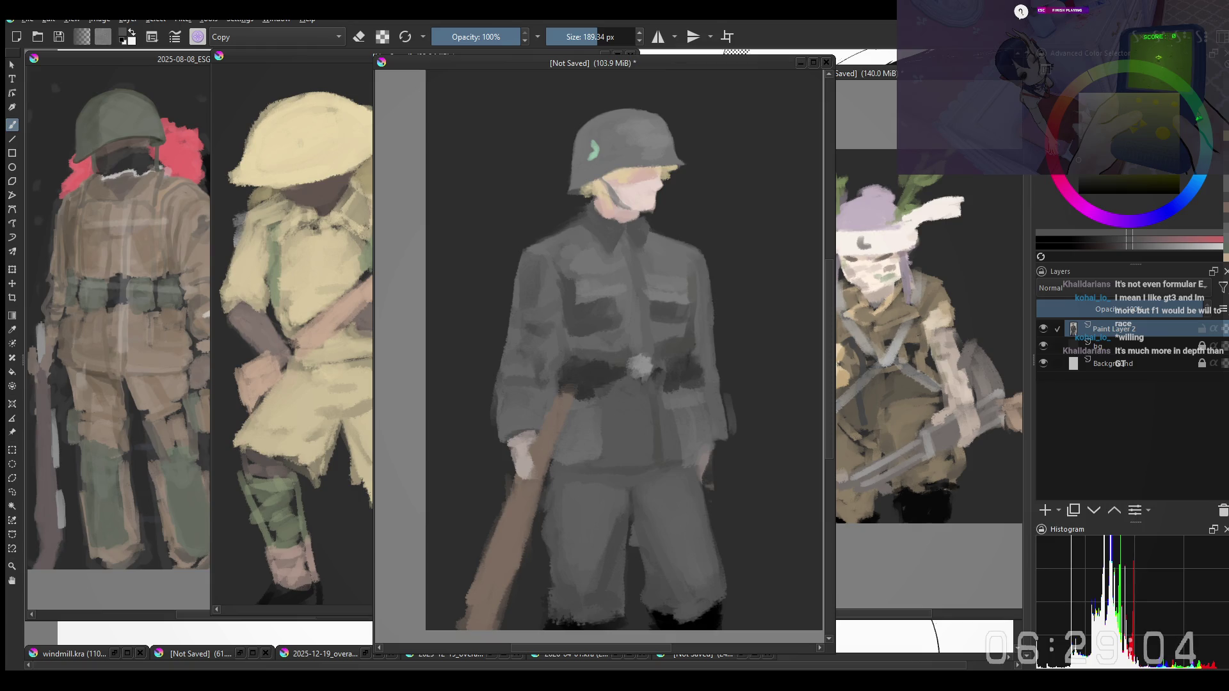
Reframe the soldier and enlarge the brush to blend broad grey planes on the tunic
drag(749, 462, 738, 414)
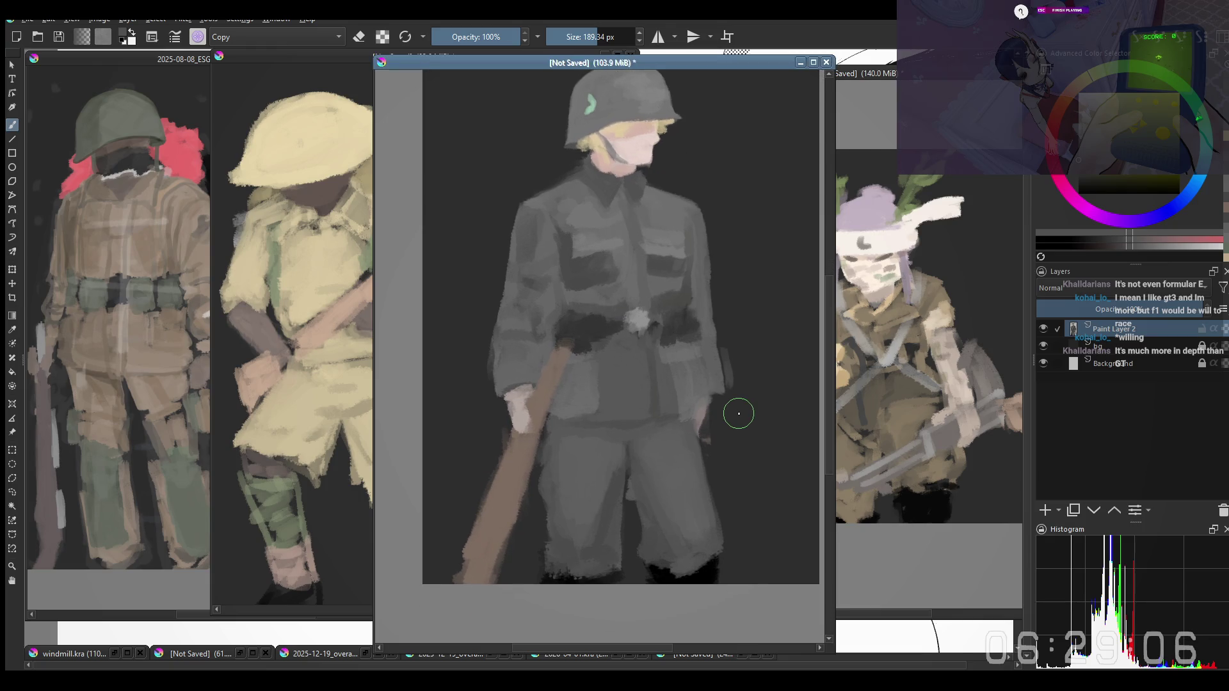
shift+drag(529, 574, 544, 576)
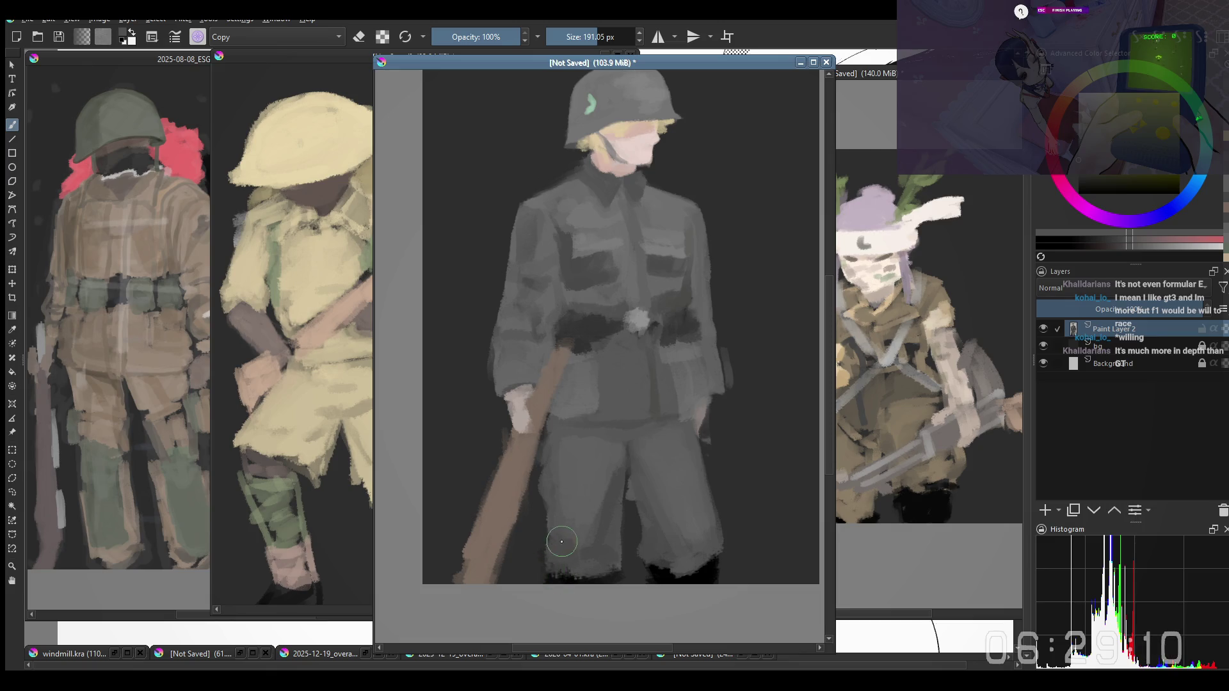
shift+drag(557, 543, 563, 542)
drag(494, 362, 491, 525)
mouse_move(538, 257)
shift+mouse_down()
mouse_move(567, 240)
mouse_move(543, 265)
mouse_move(559, 266)
shift+mouse_up()
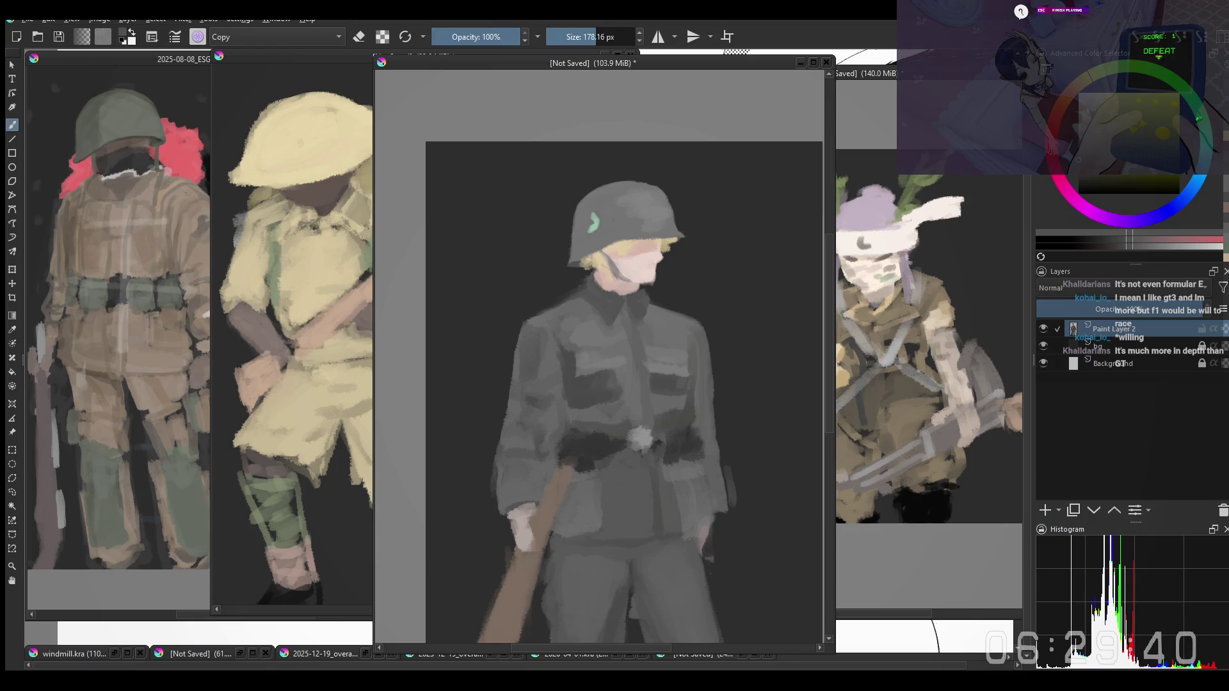
Soften the upper left shoulder beside the dark collar with a progressively smaller brush
drag(723, 318, 683, 296)
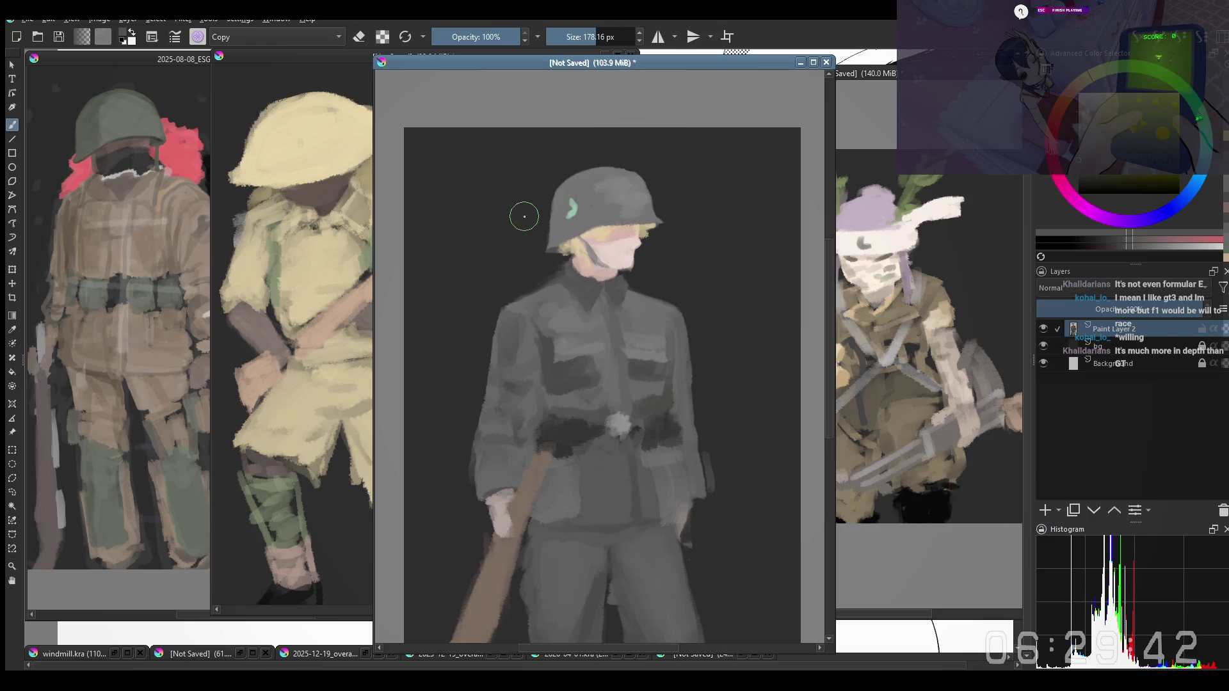
key(bracketleft)
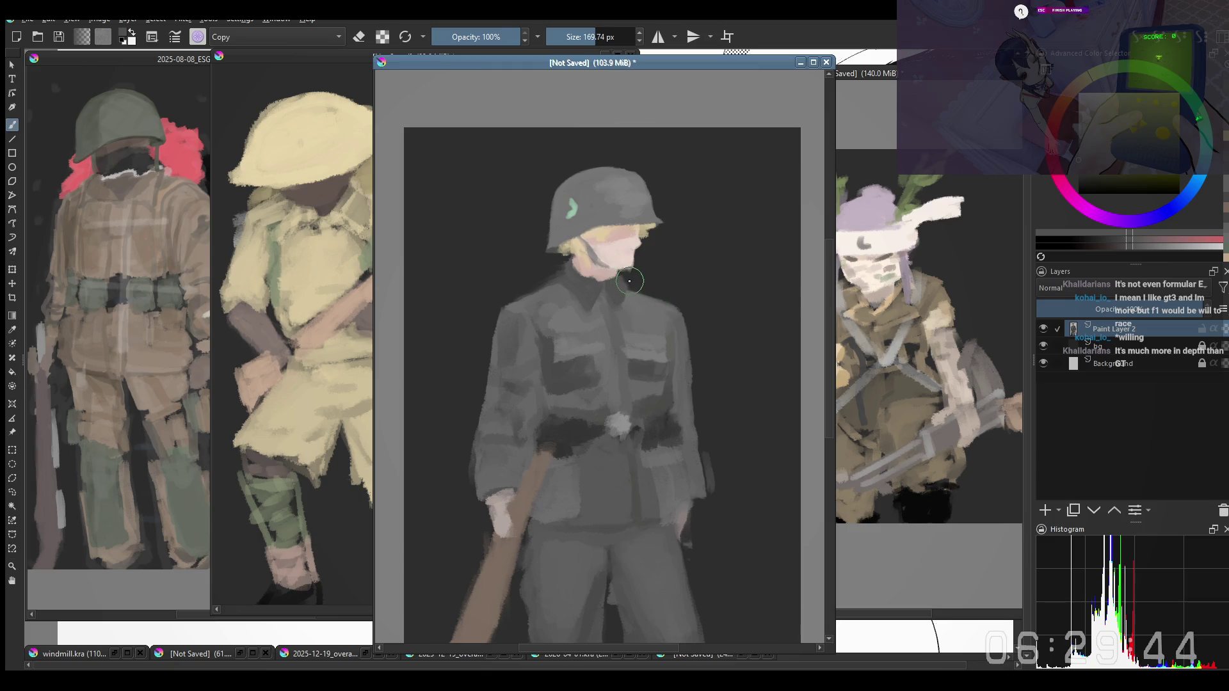
key(bracketright)
key(bracketright)
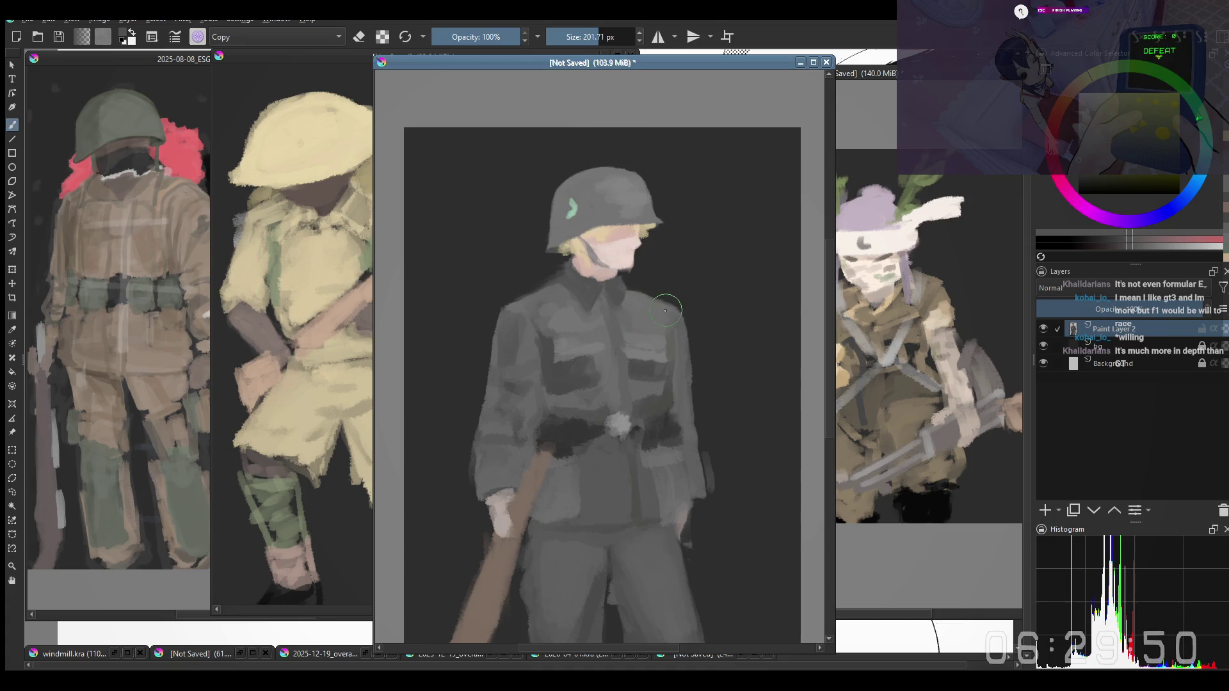
key(bracketleft)
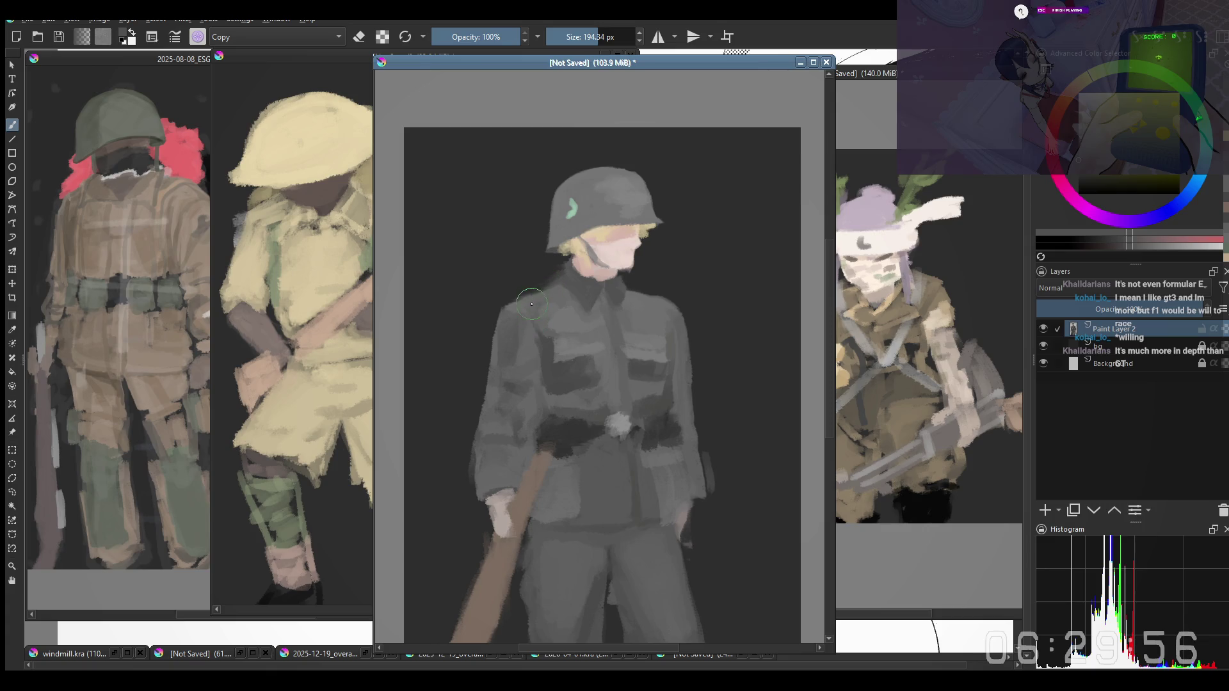
scroll(524, 302, down, 1)
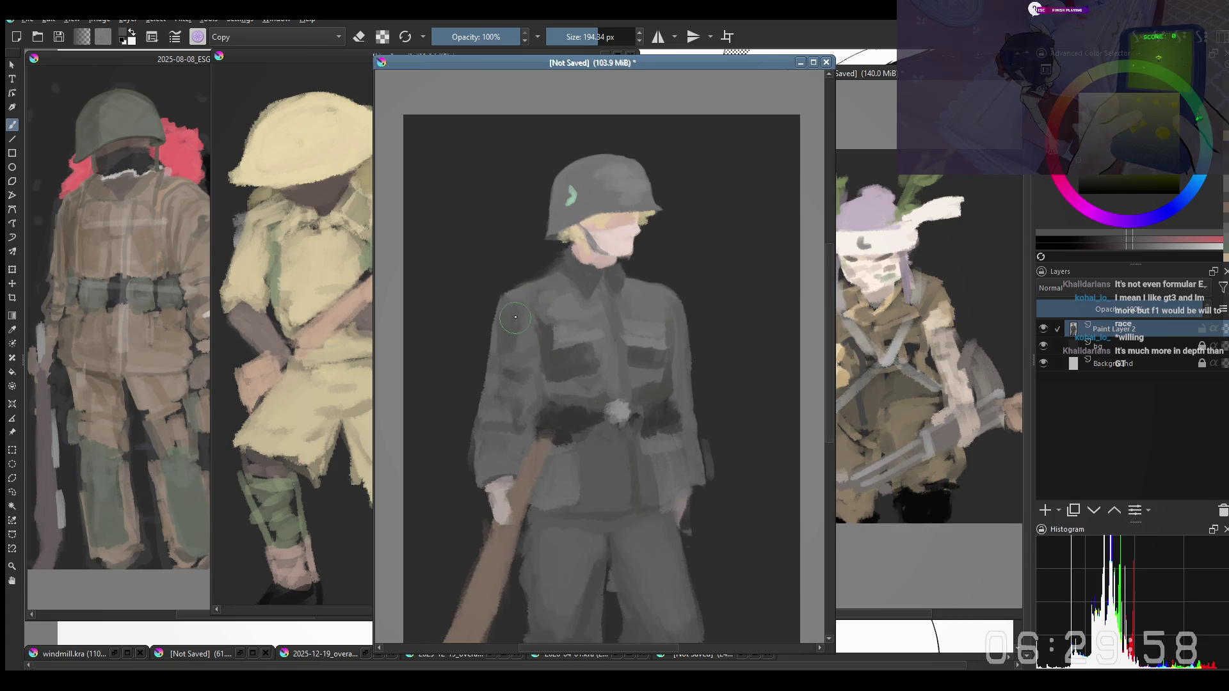
key(bracketleft)
key(bracketleft)
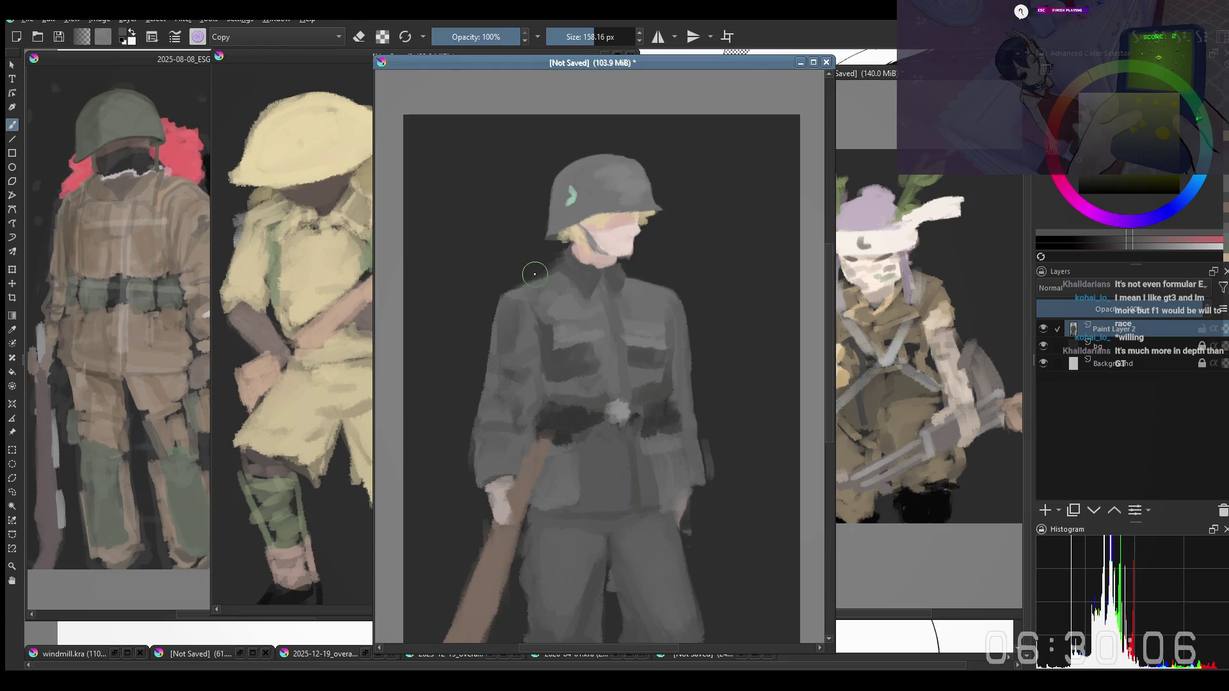
mouse_move(535, 285)
mouse_down()
mouse_move(527, 300)
mouse_move(530, 276)
mouse_up()
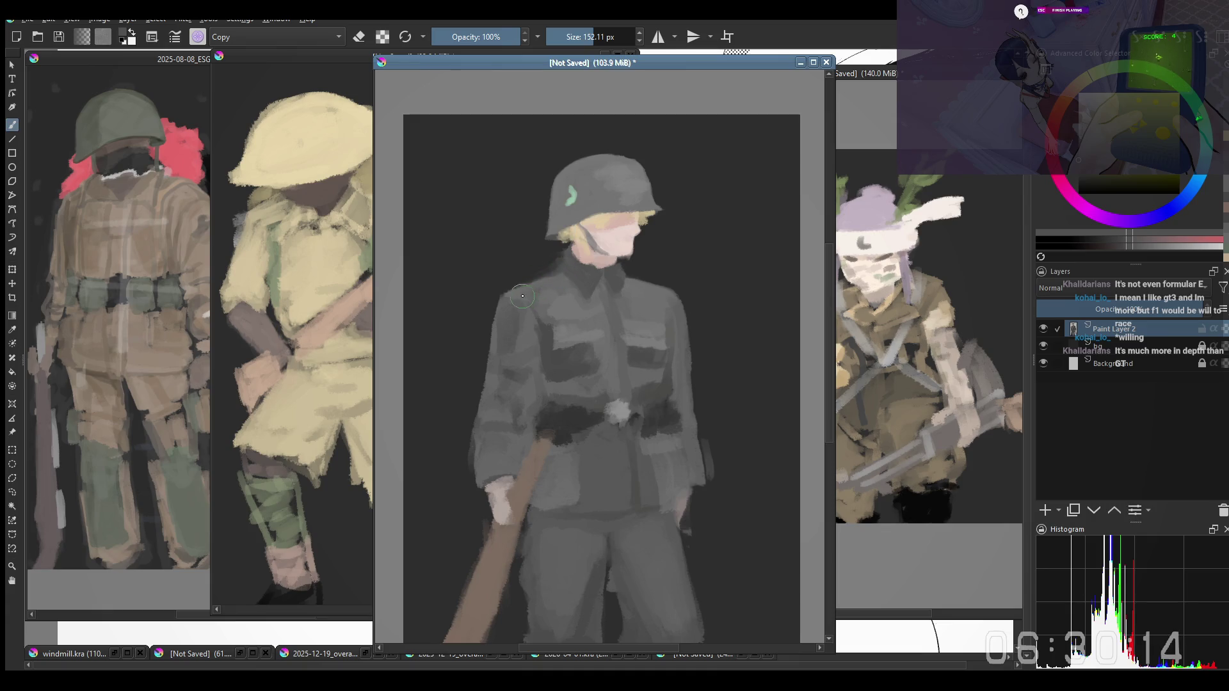
key(bracketleft)
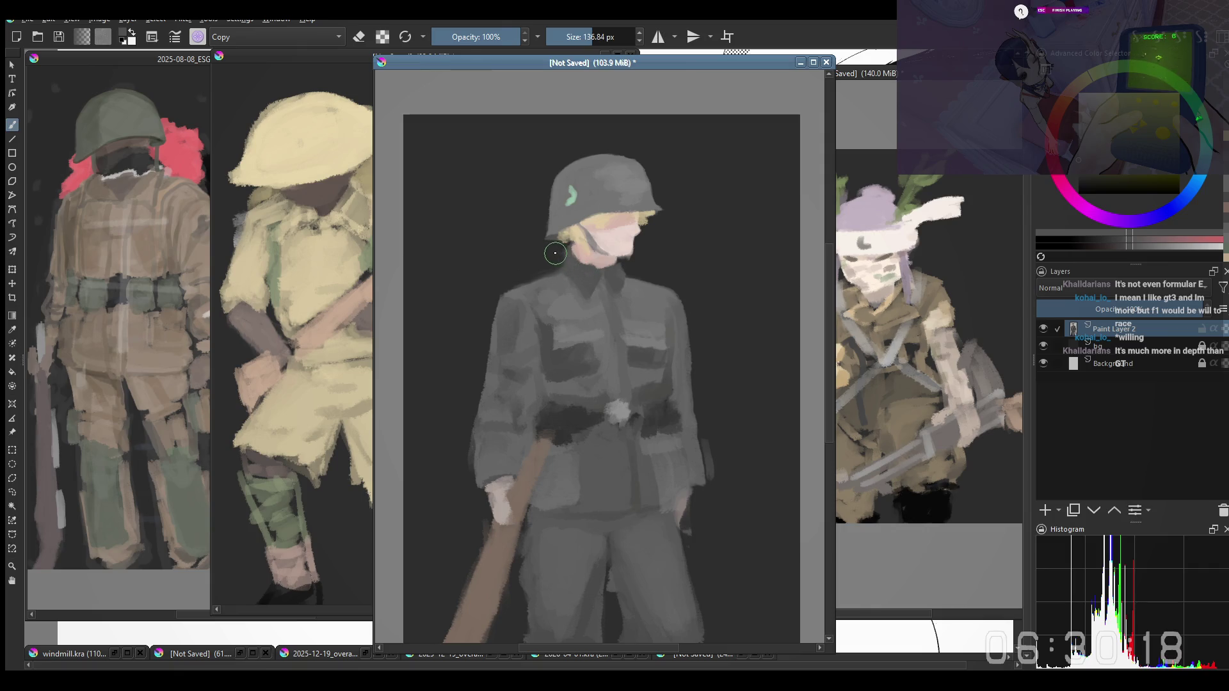
right_click(551, 282)
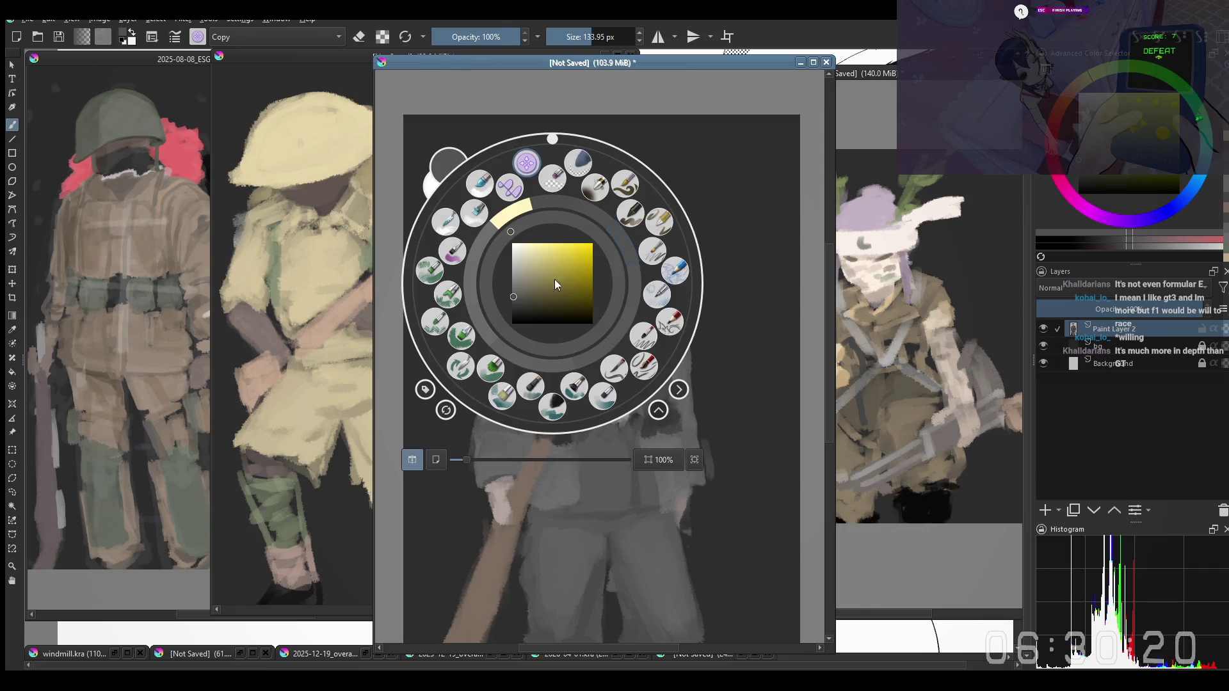
Switch to a smaller normal-blending preset and sample the skin tone from the face
click(573, 389)
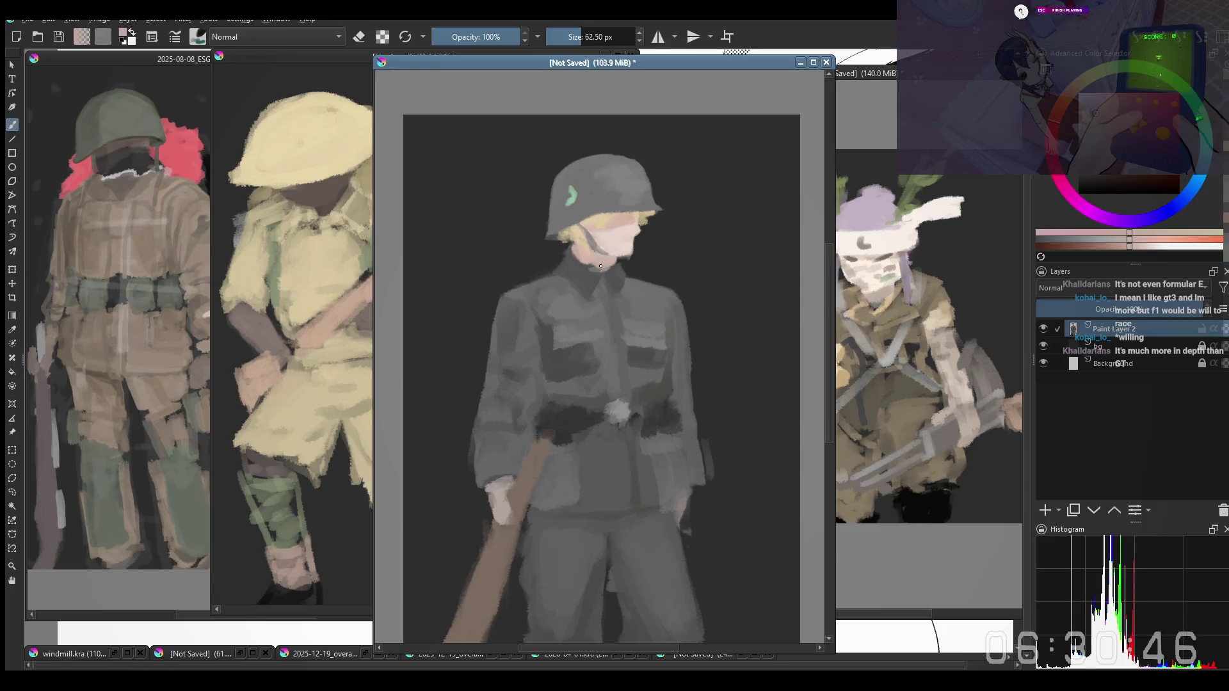
ctrl+click(596, 263)
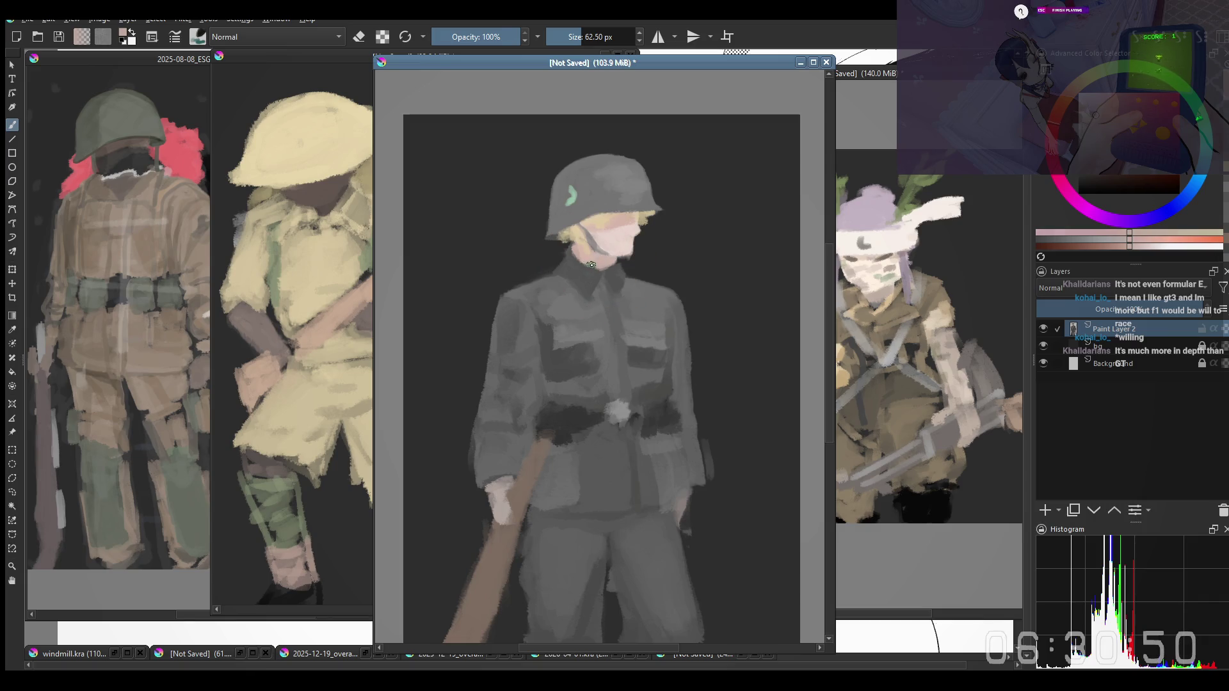
ctrl+click(562, 271)
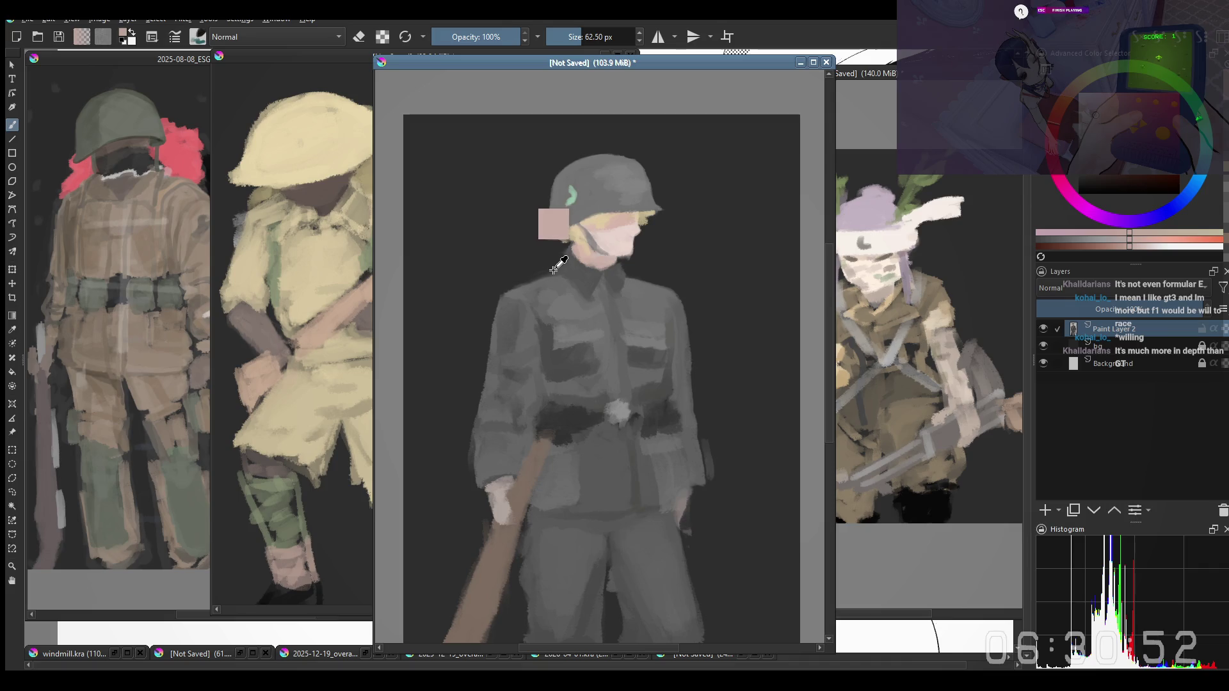
ctrl+click(596, 260)
key(bracketleft)
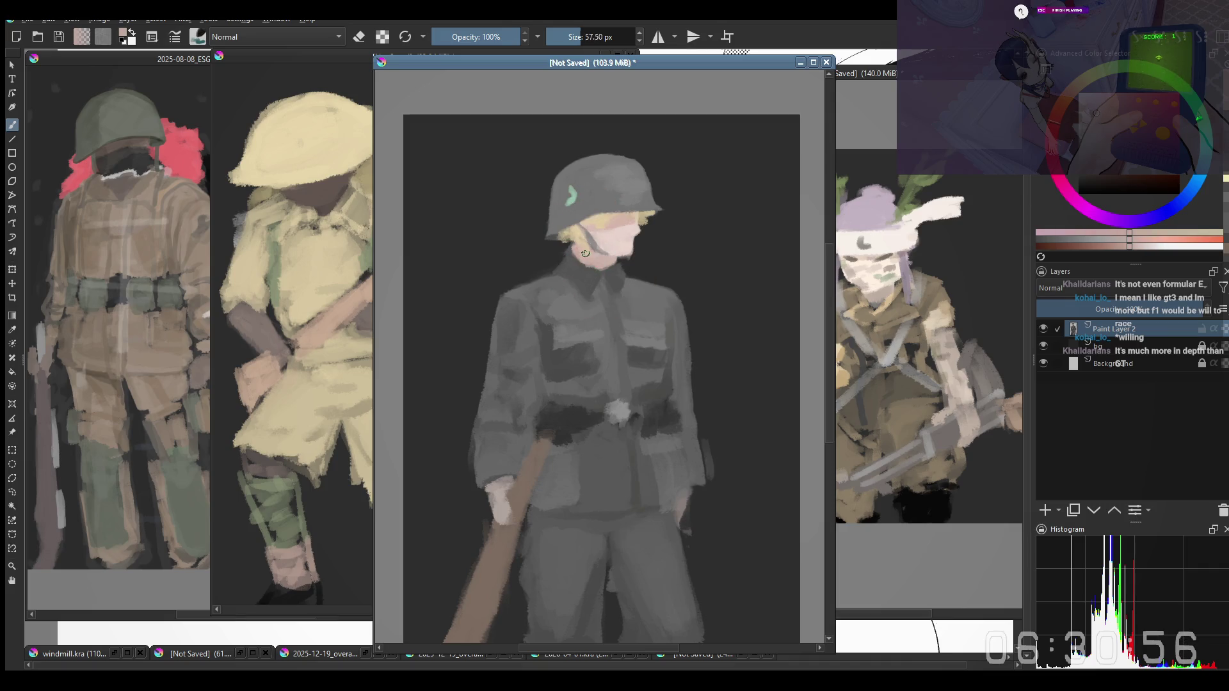
ctrl+click(573, 254)
key(bracketleft)
ctrl+click(569, 259)
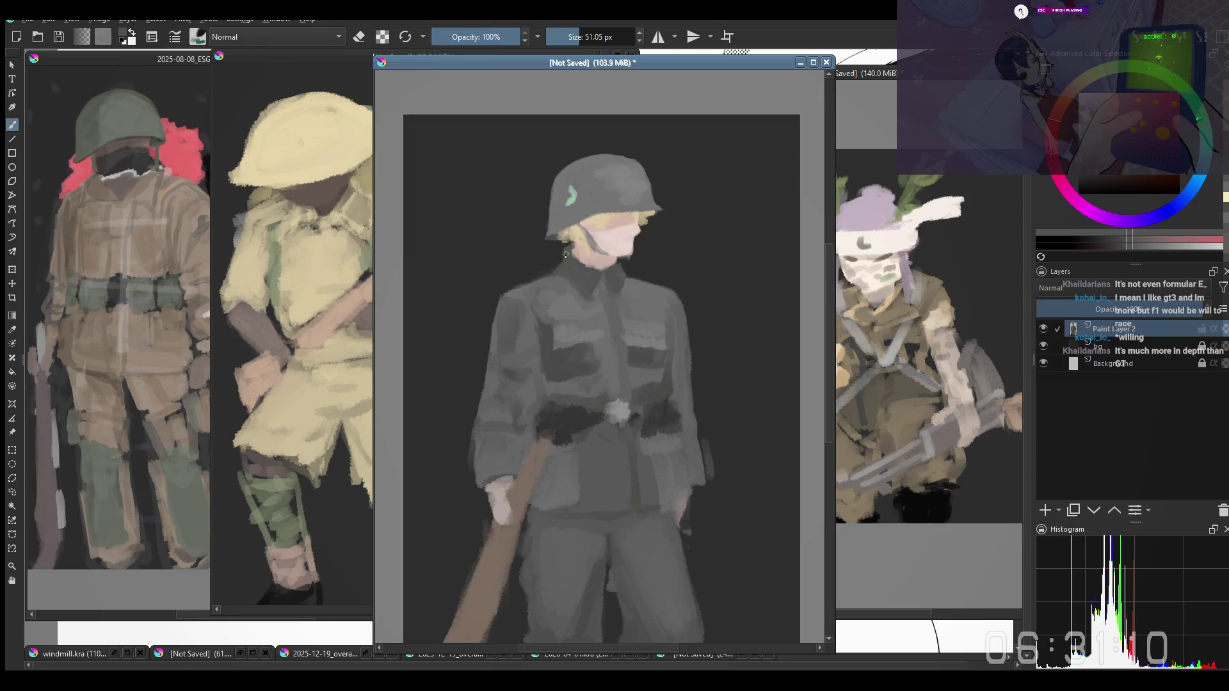
Toggle erasing briefly, then paint the helmet brim down over the blond hair
key(e)
drag(549, 274, 533, 276)
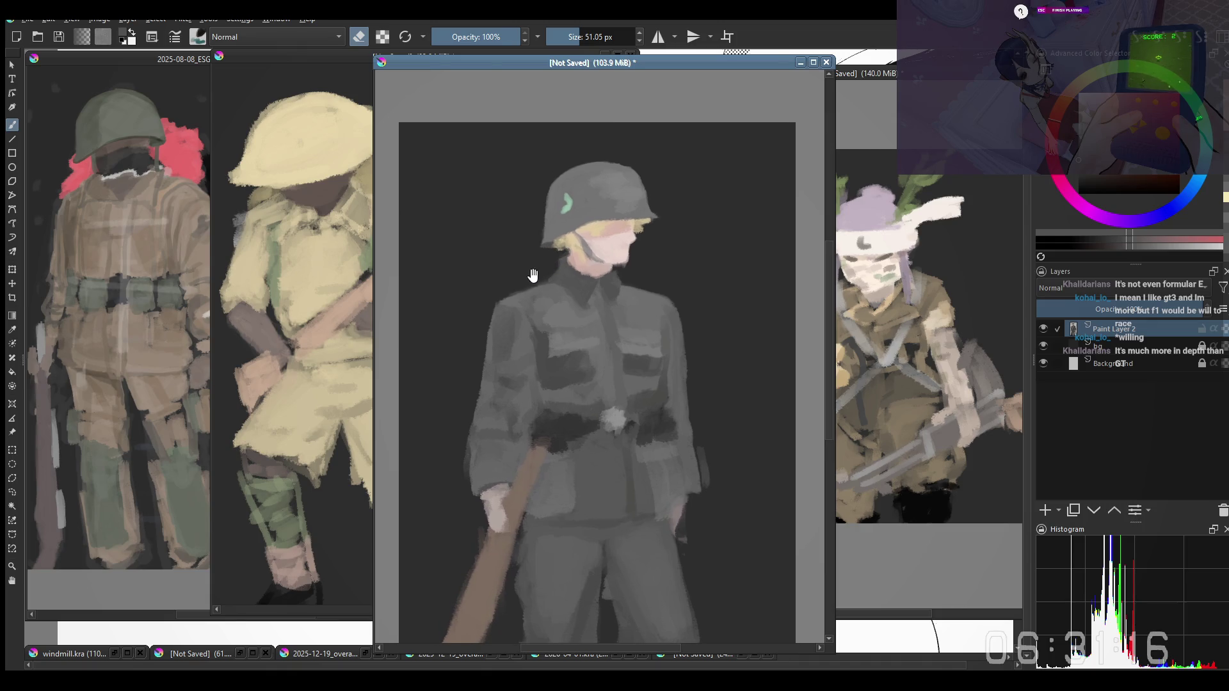
key(e)
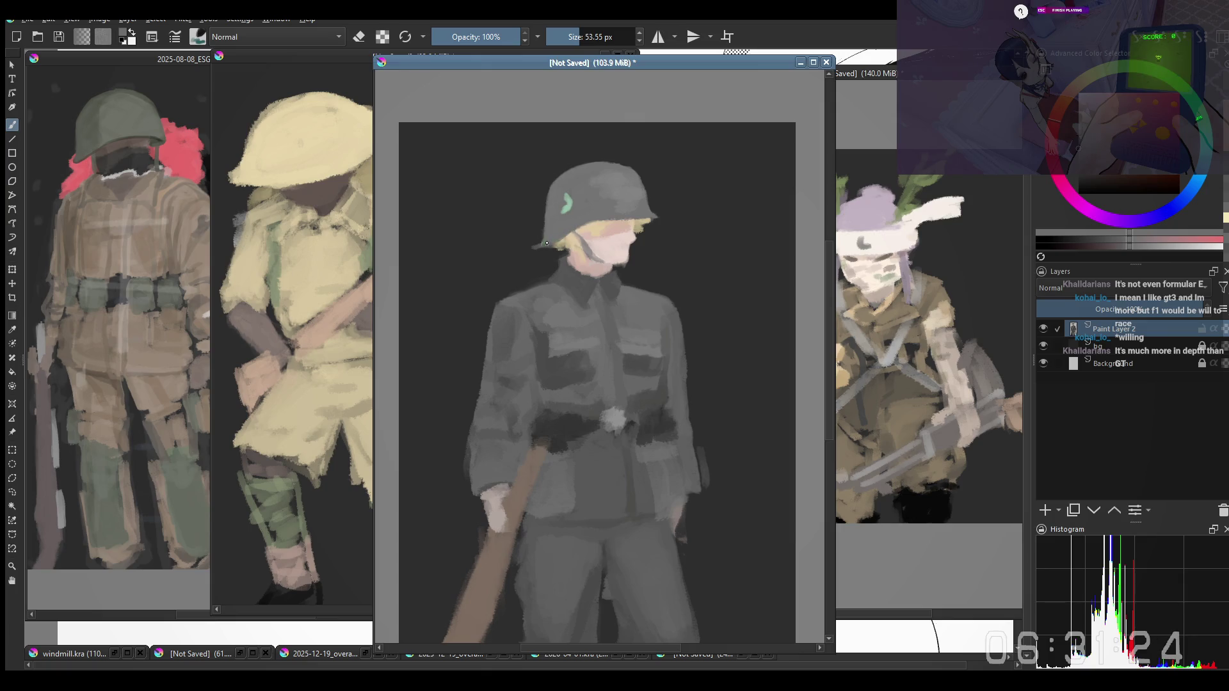
mouse_move(533, 252)
mouse_down()
mouse_move(580, 226)
mouse_move(570, 228)
mouse_up()
Sample the helmet grey and rework the brim edge with a lighter grey
key(e)
key(e)
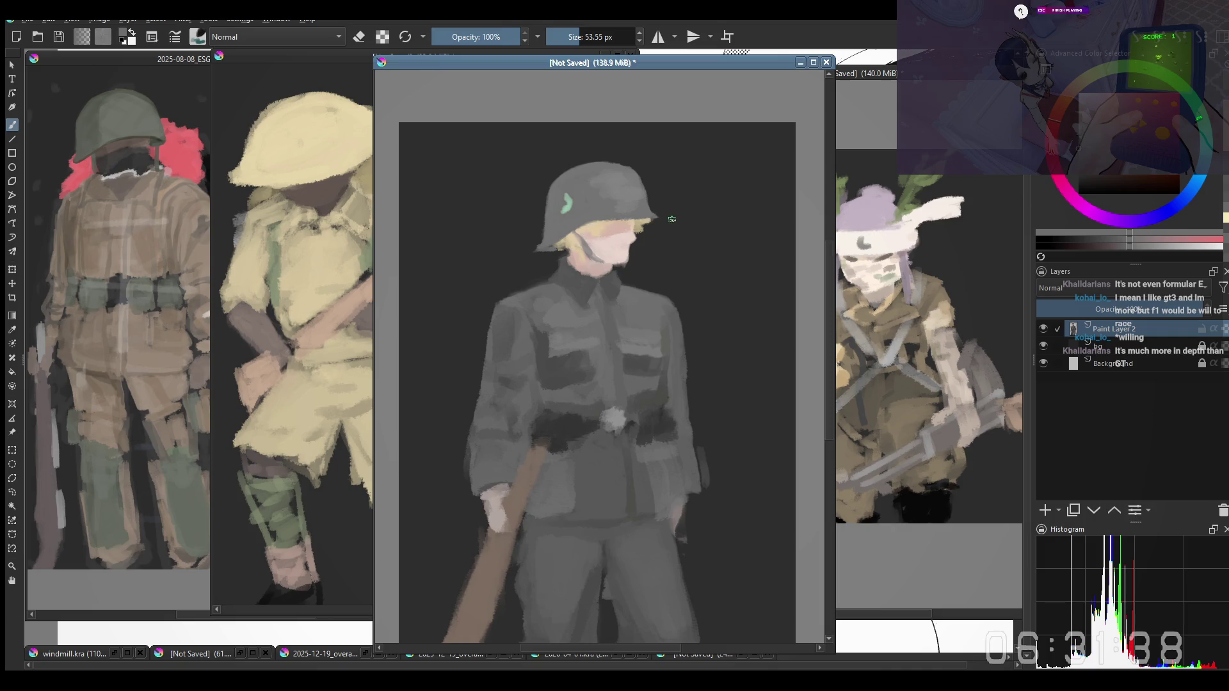
ctrl+click(653, 213)
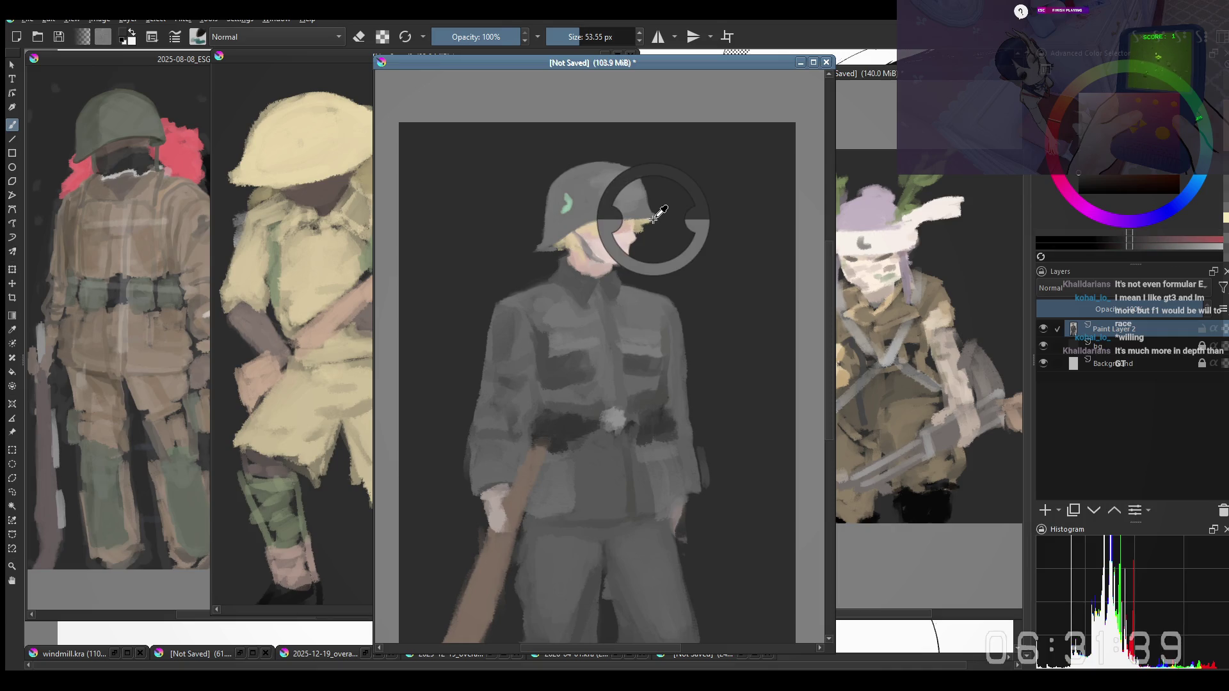
ctrl+click(551, 250)
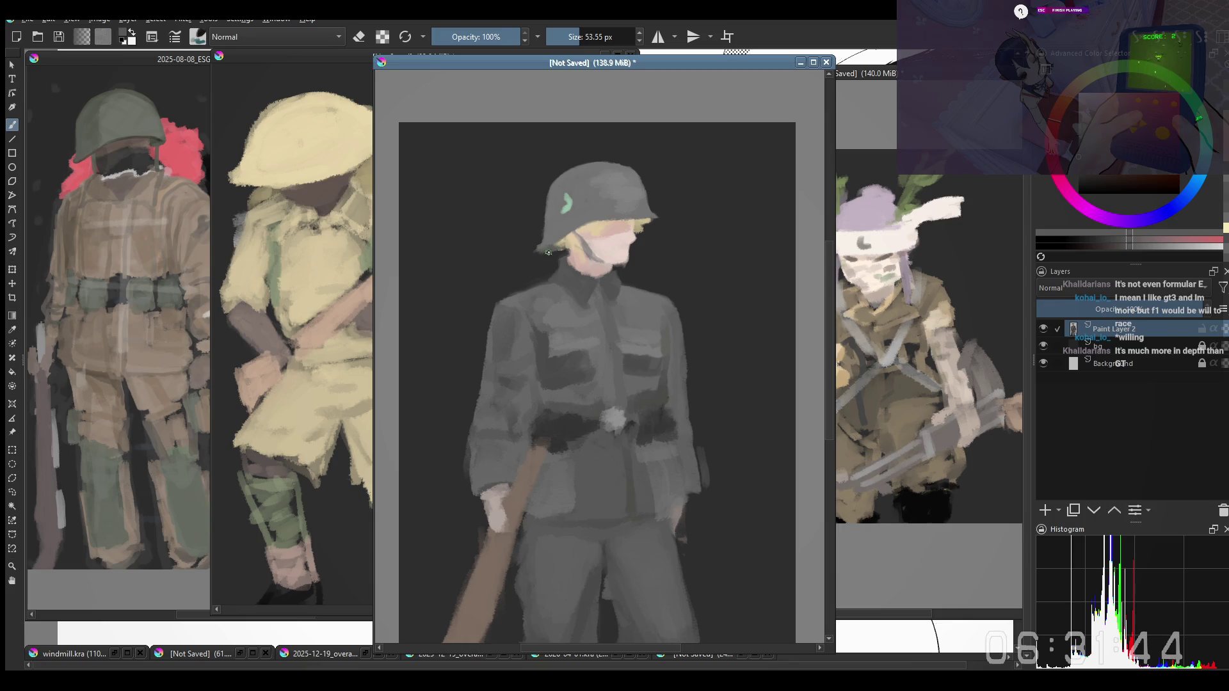
key(e)
key(e)
ctrl+click(544, 246)
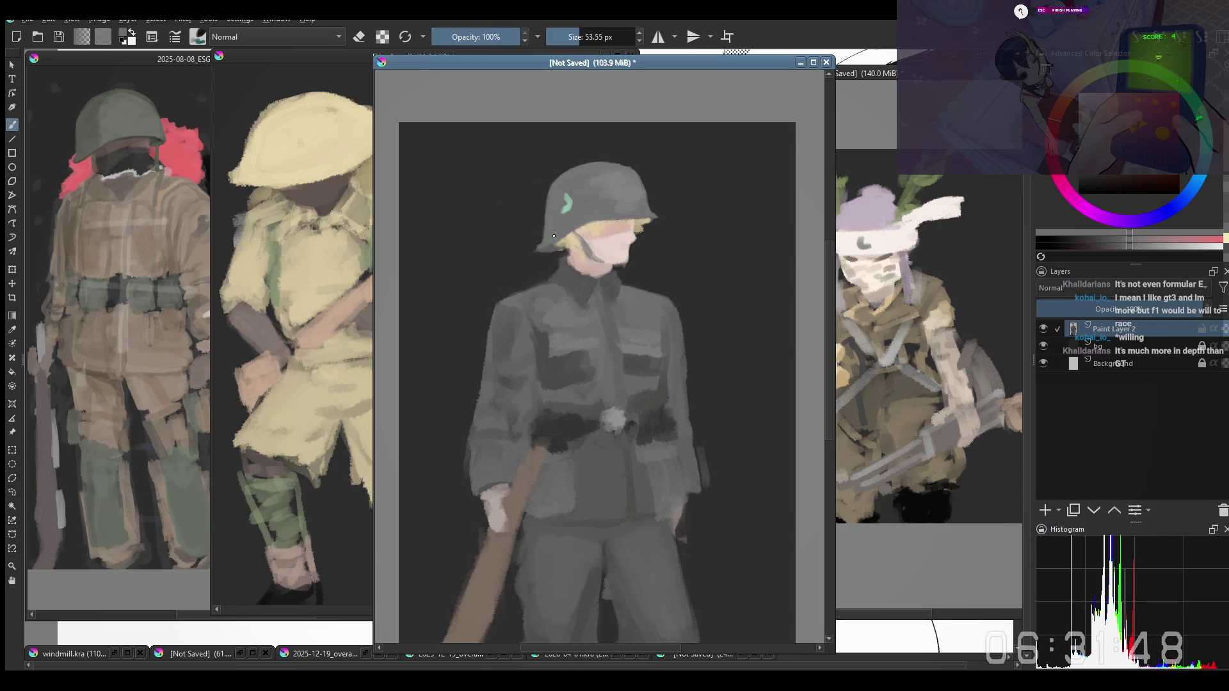
scroll(528, 264, up, 1)
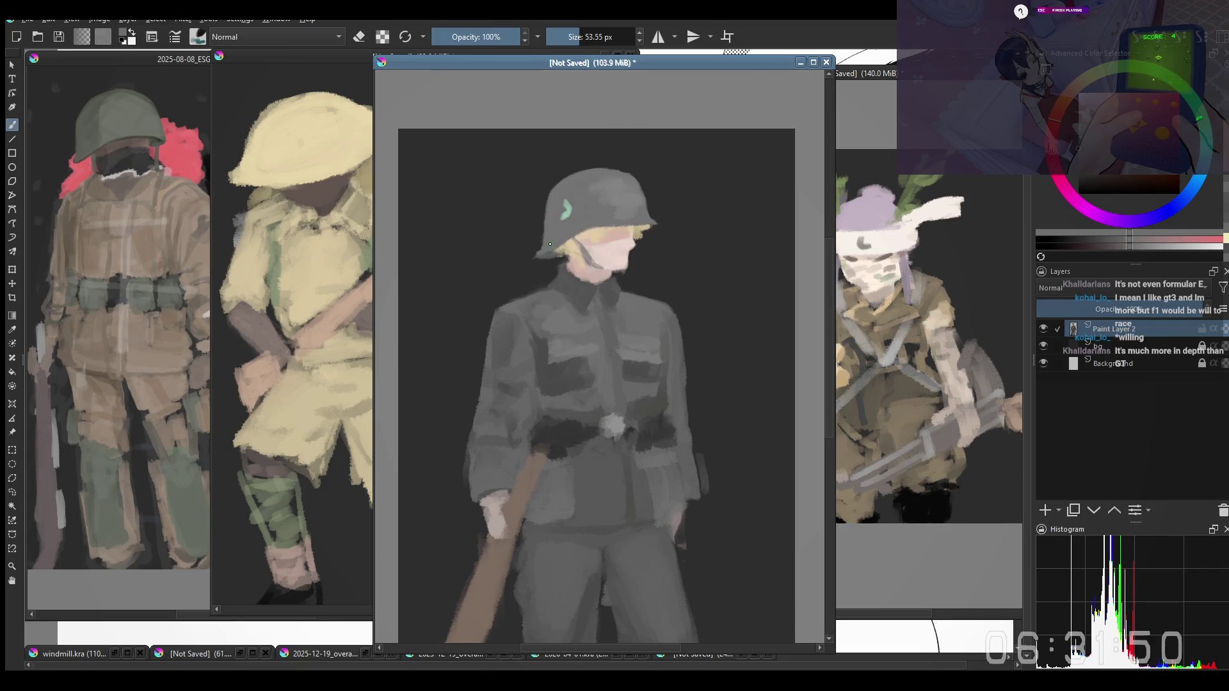
scroll(541, 250, down, 3)
scroll(557, 241, up, 3)
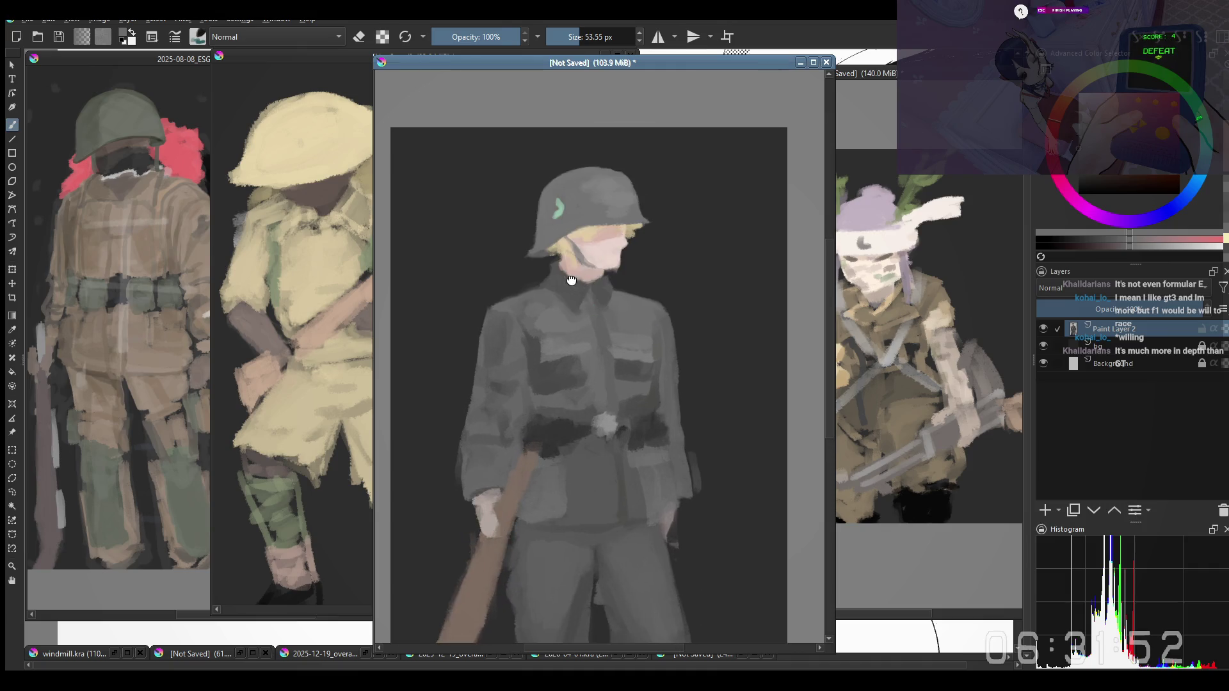
right_click(567, 231)
Load a different brush preset and settle its size for the face work
click(600, 116)
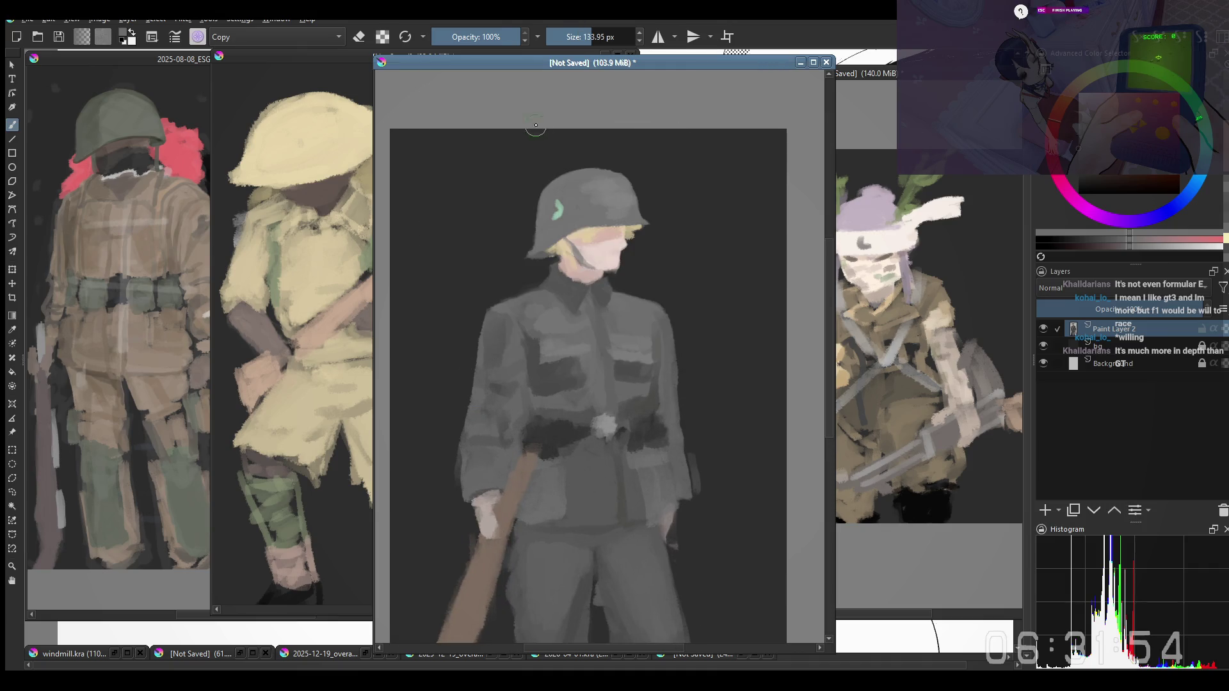
key(bracketright)
key(bracketright)
key(bracketright)
key(bracketright)
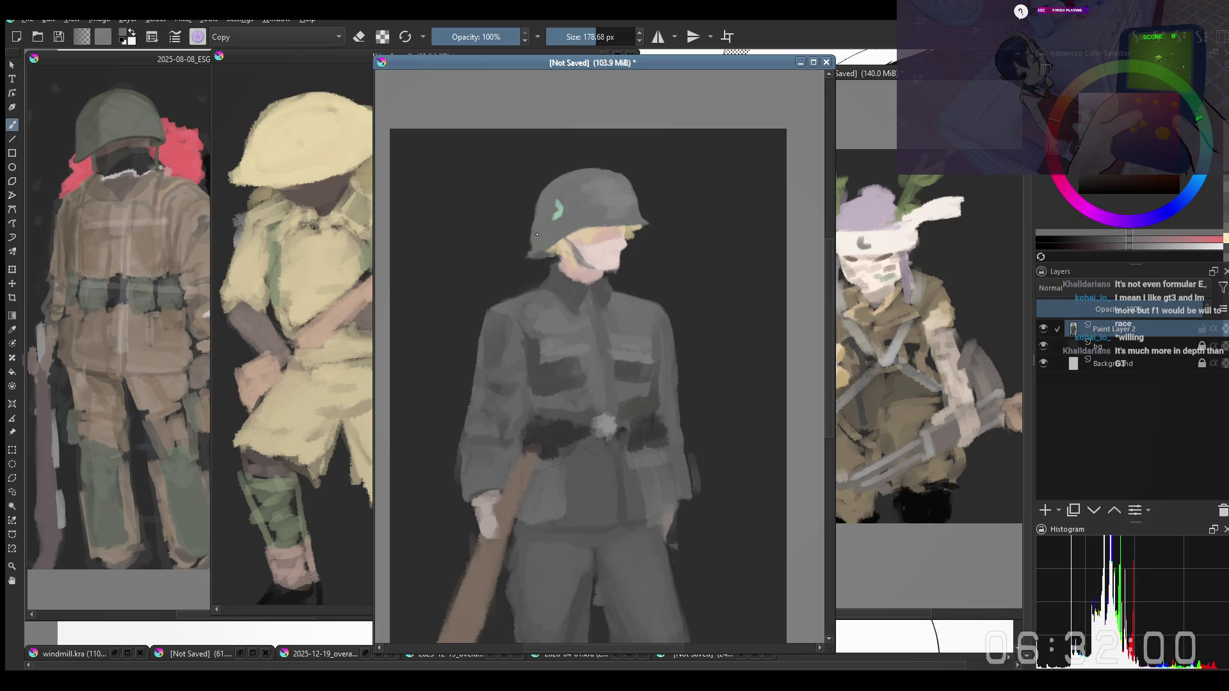
key(bracketleft)
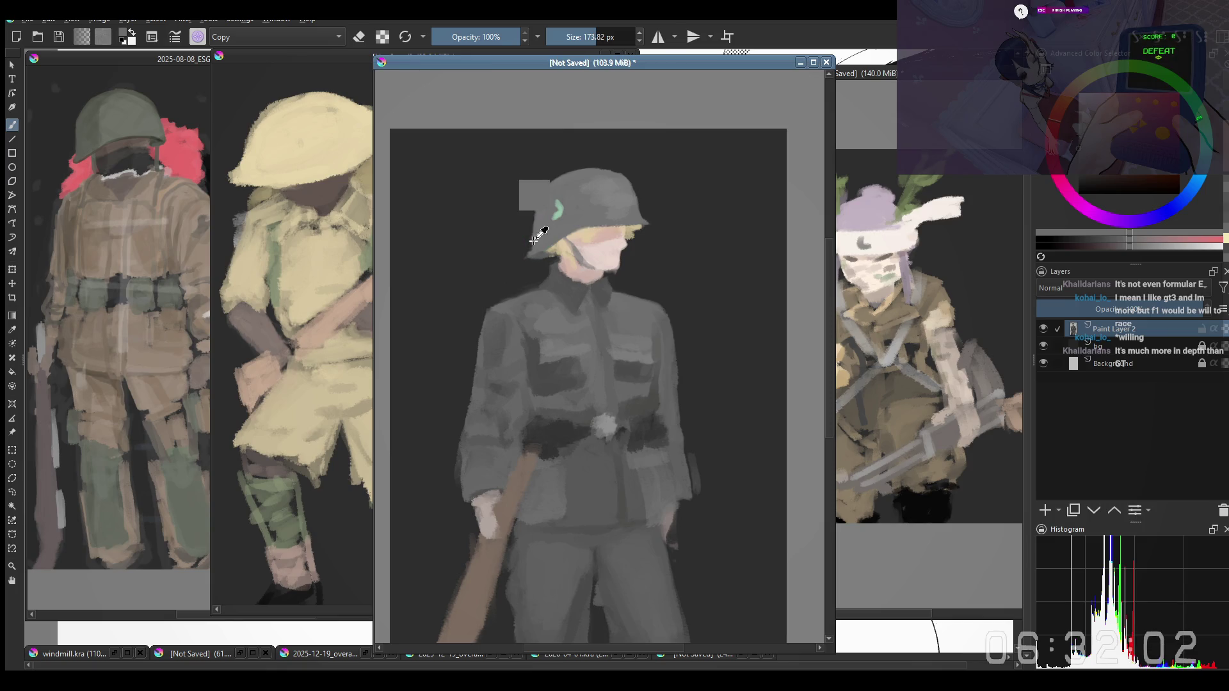
key(bracketleft)
key(bracketleft)
key(bracketleft)
key(bracketleft)
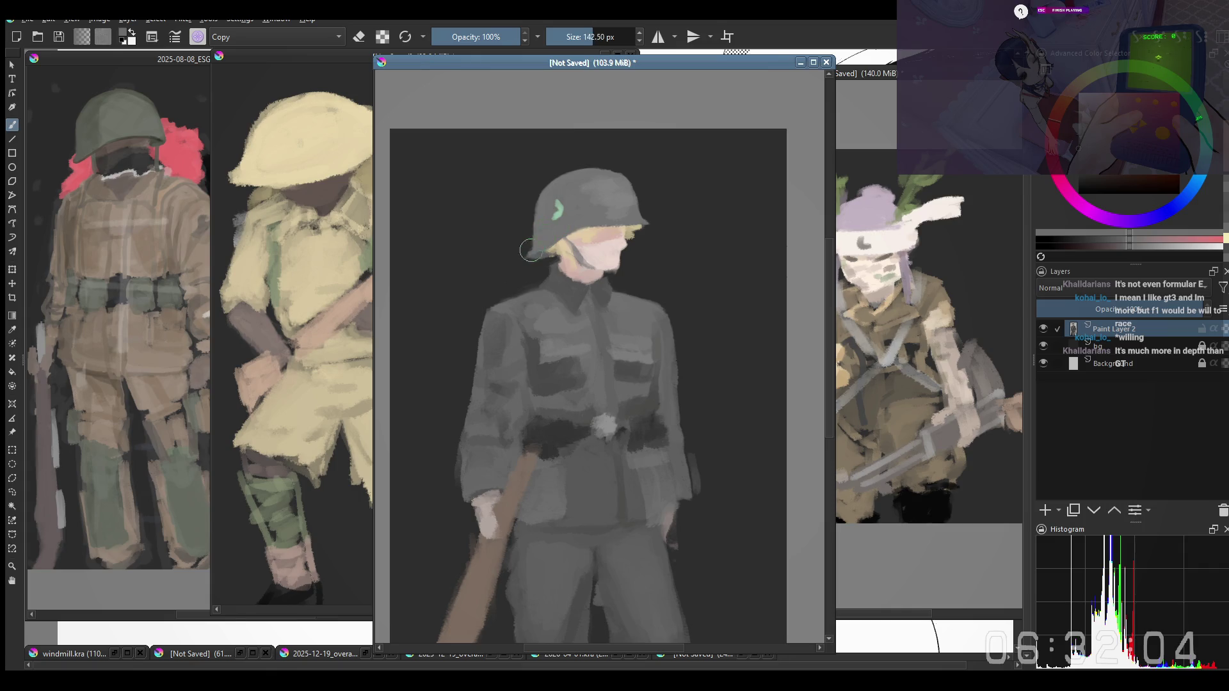
key(bracketright)
key(bracketright)
drag(555, 247, 517, 256)
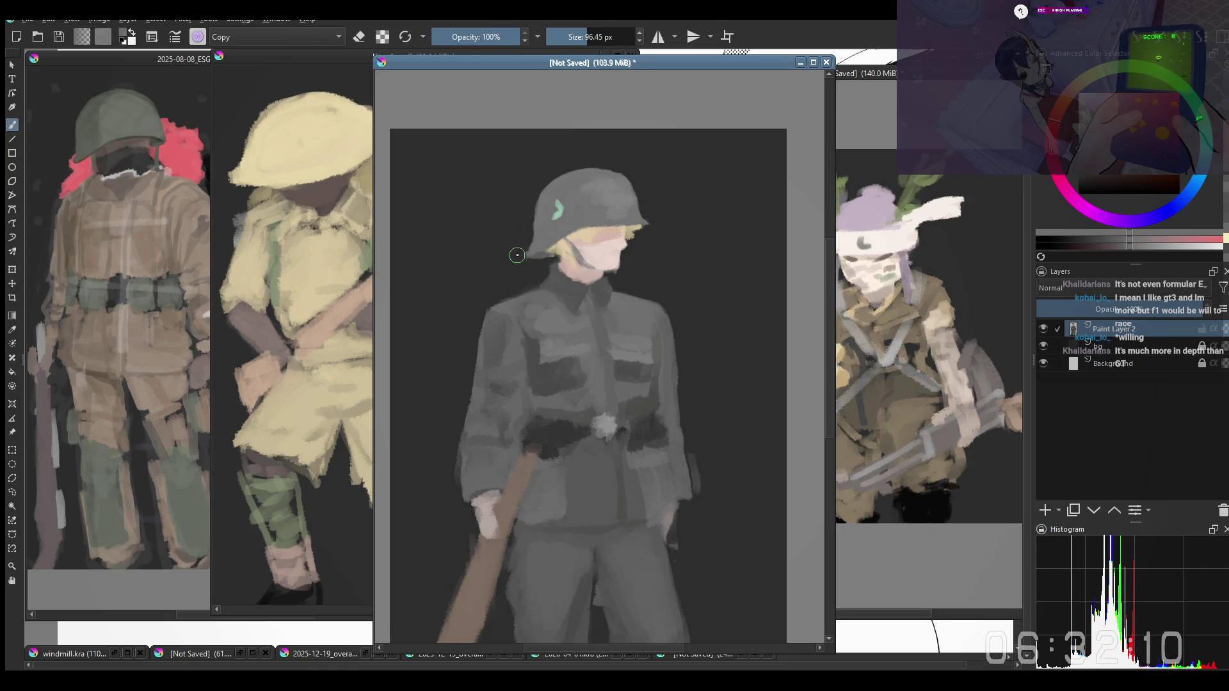
drag(522, 247, 527, 204)
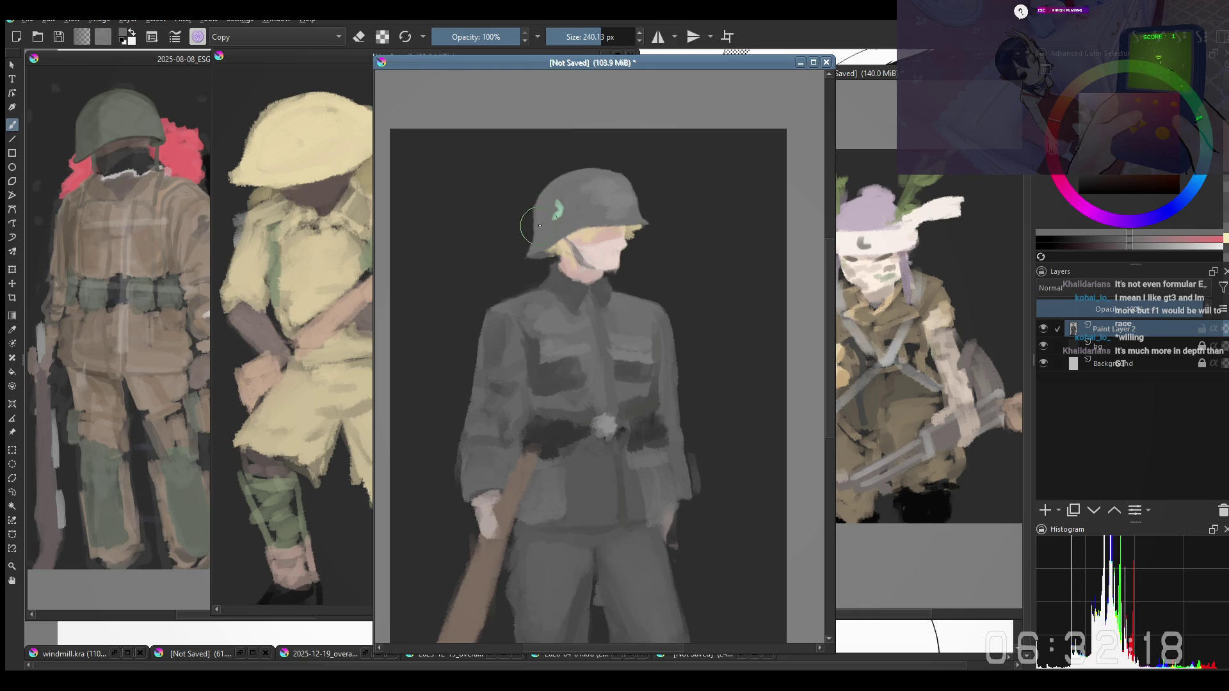
drag(568, 242, 522, 242)
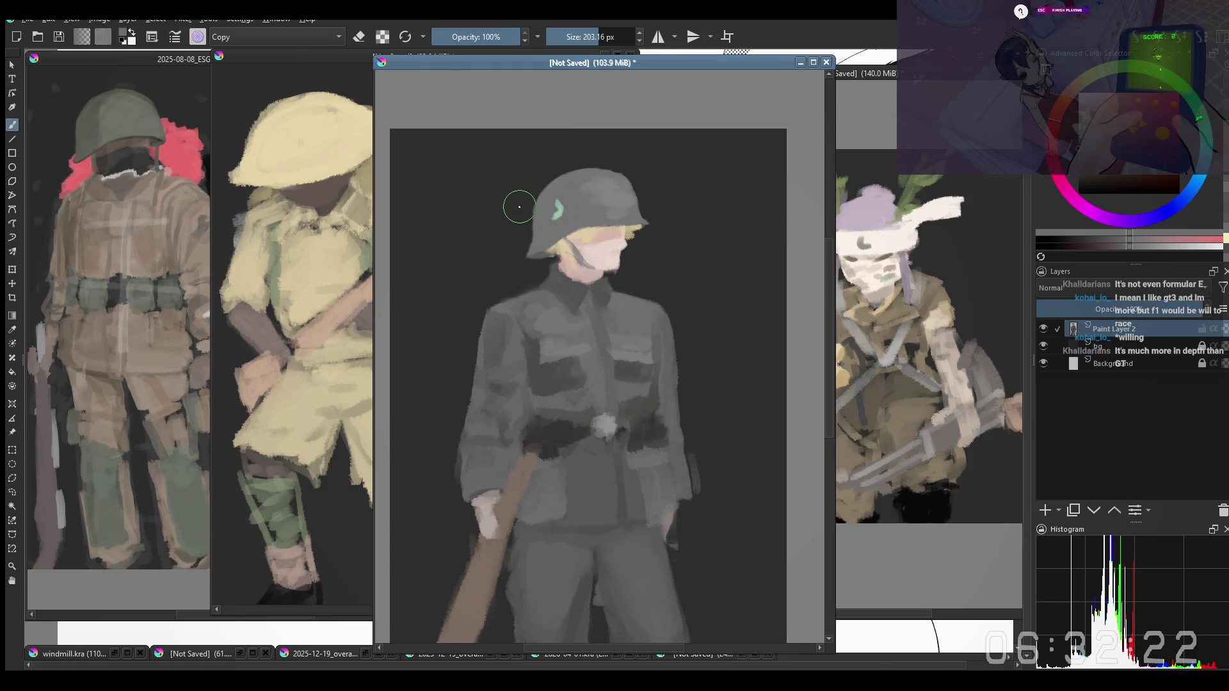
drag(529, 193, 538, 189)
Reframe the figure's head and lighten the face with a broad stroke
drag(584, 242, 565, 206)
drag(550, 151, 547, 149)
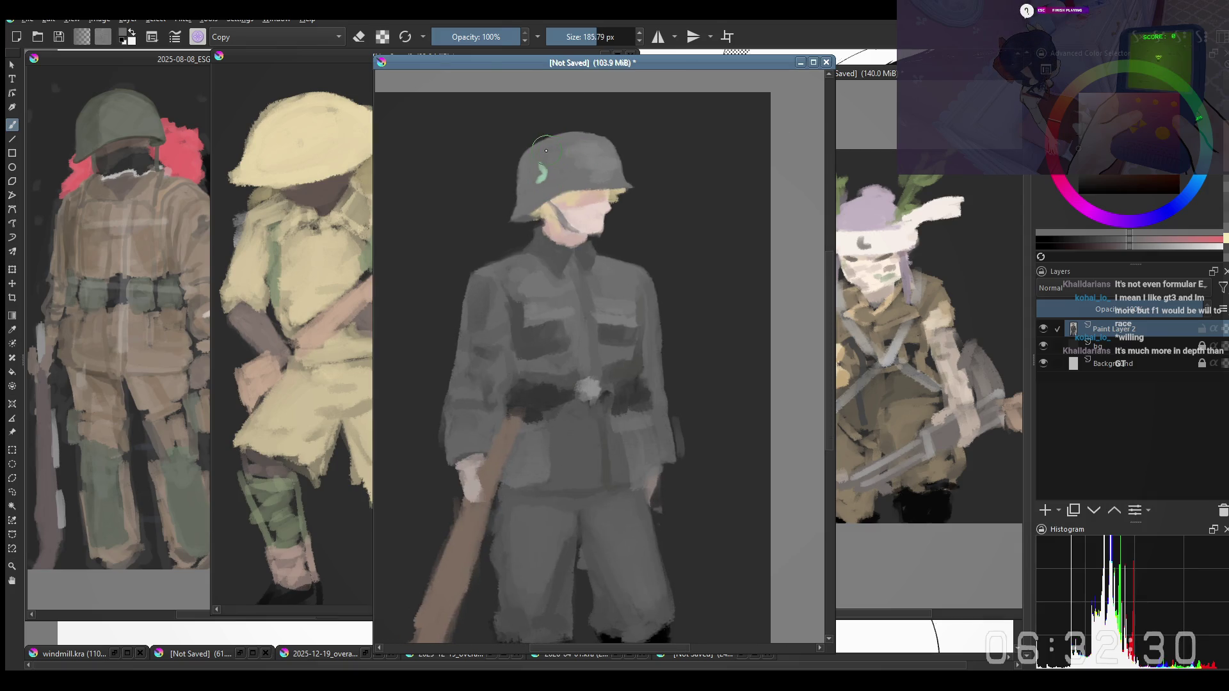
drag(647, 248, 597, 233)
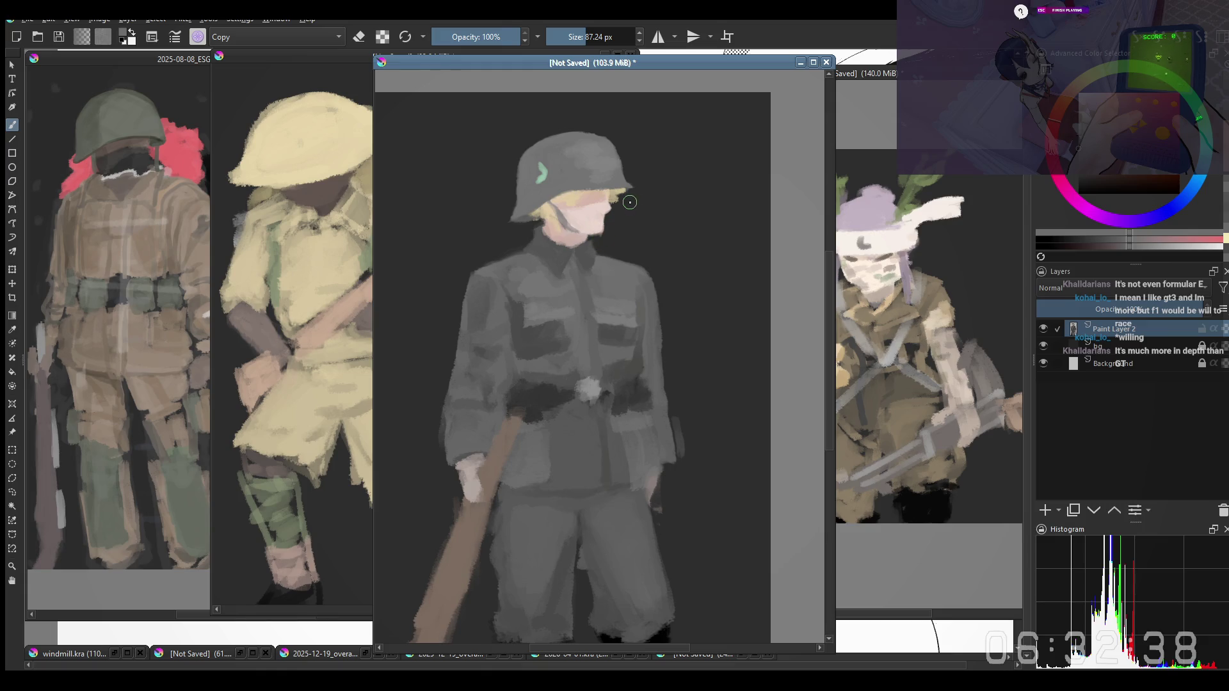
drag(607, 238, 615, 247)
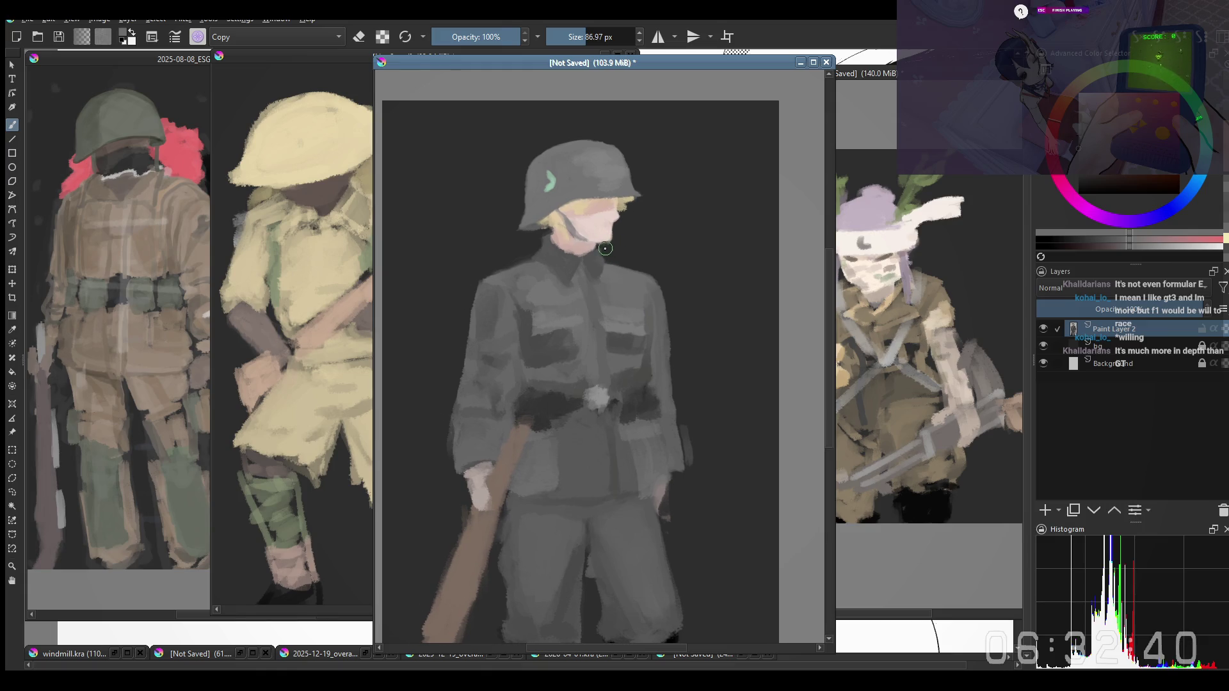
key(bracketright)
drag(591, 227, 577, 222)
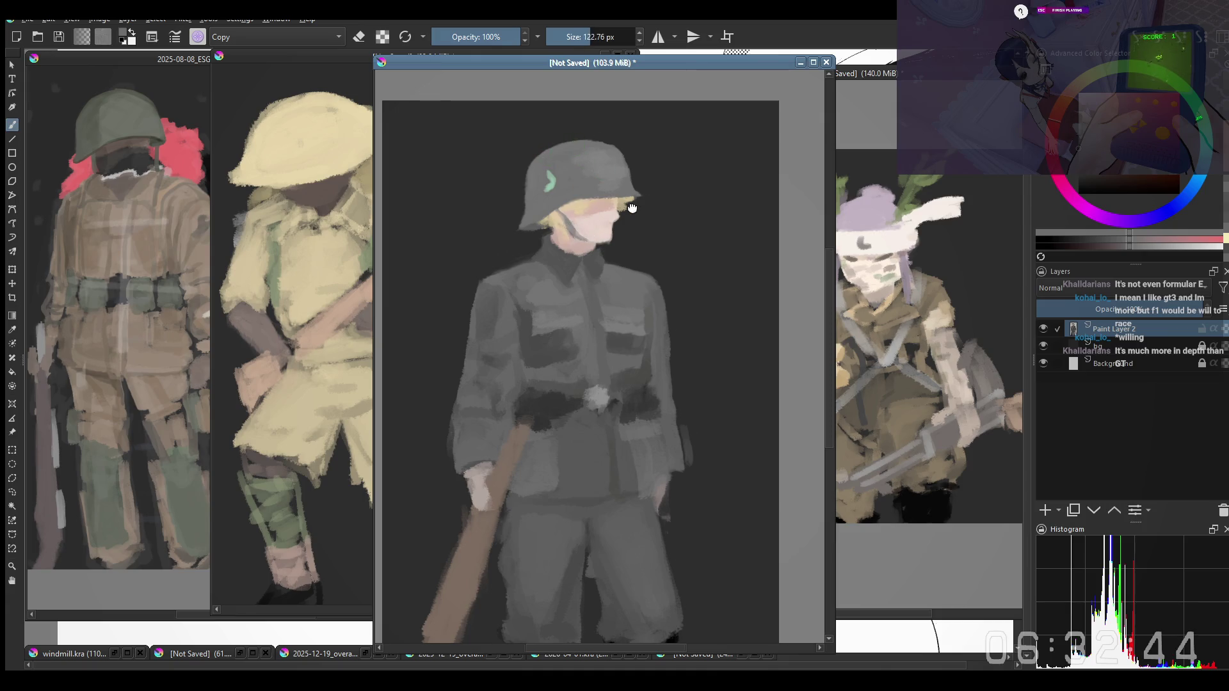
scroll(560, 146, down, 2)
scroll(615, 154, down, 3)
scroll(621, 162, up, 3)
scroll(621, 162, up, 1)
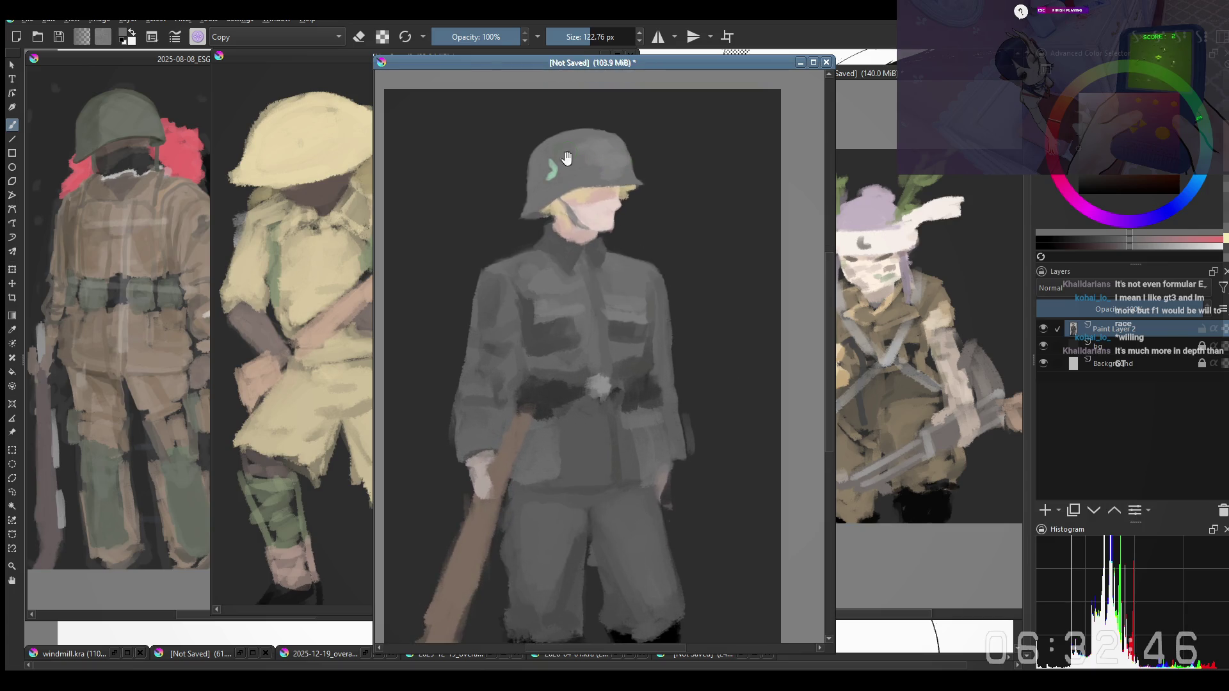
Paint the dark chin strap from helmet edge to chin and lighten the cheek beside it
shift+drag(599, 126, 602, 123)
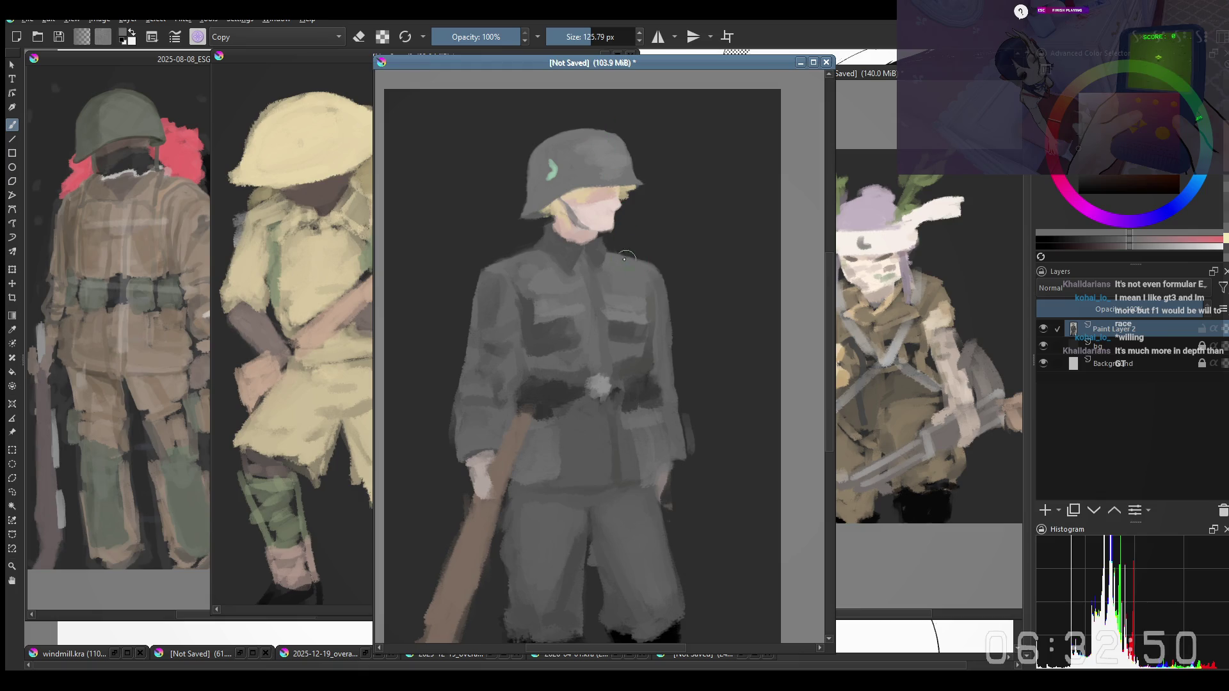
mouse_move(597, 236)
shift+mouse_down()
mouse_move(611, 218)
mouse_move(588, 223)
shift+mouse_up()
drag(563, 195, 593, 232)
mouse_move(597, 222)
mouse_down()
mouse_move(612, 224)
mouse_move(606, 243)
mouse_move(566, 231)
mouse_up()
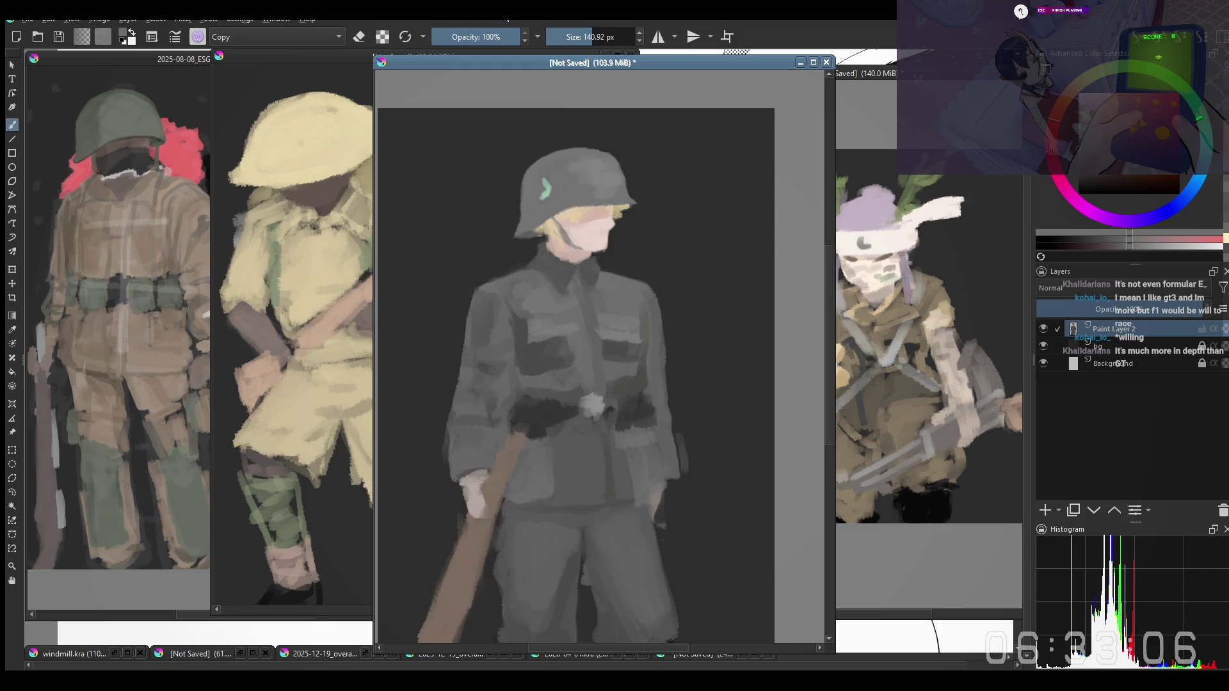
drag(539, 166, 597, 175)
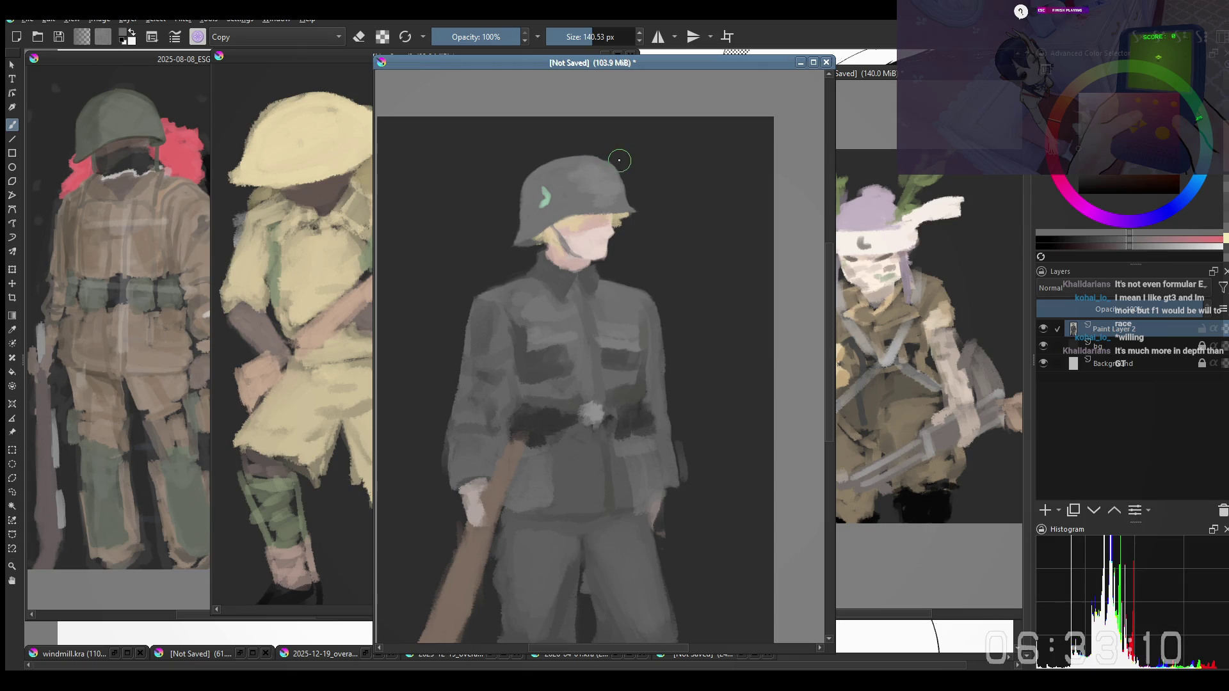
drag(618, 159, 538, 166)
scroll(567, 163, down, 1)
scroll(653, 329, up, 1)
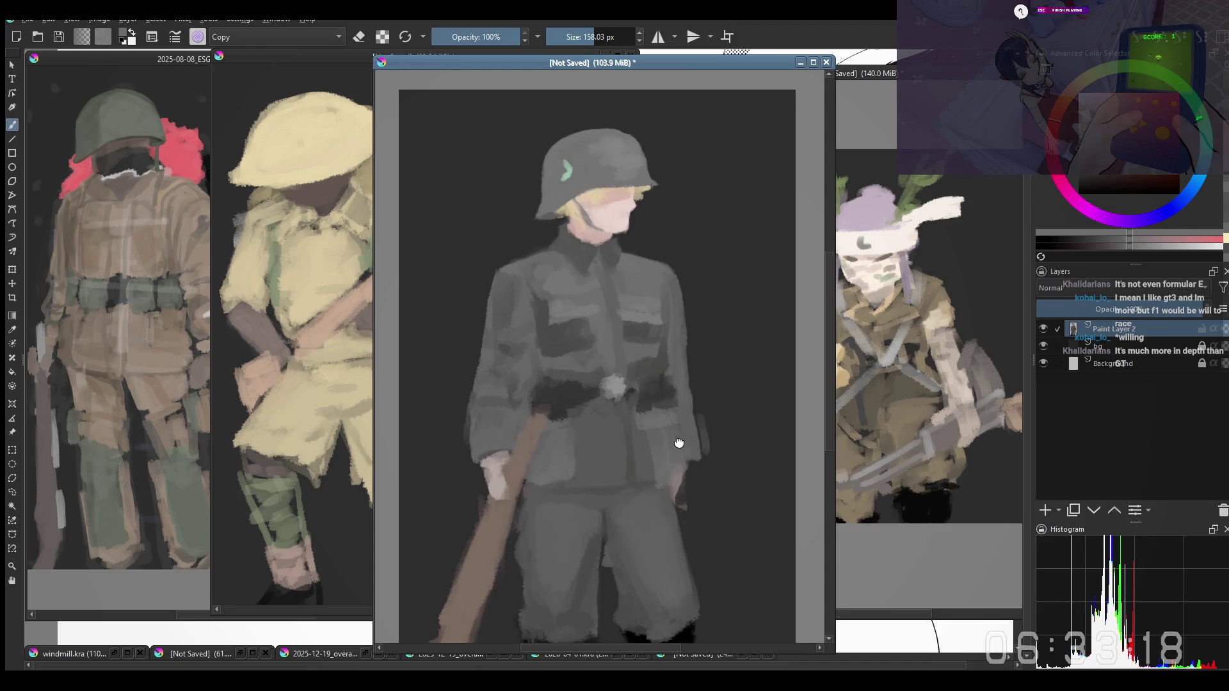
Switch to a Normal-mode painting brush and sample greys from the tunic
right_click(653, 384)
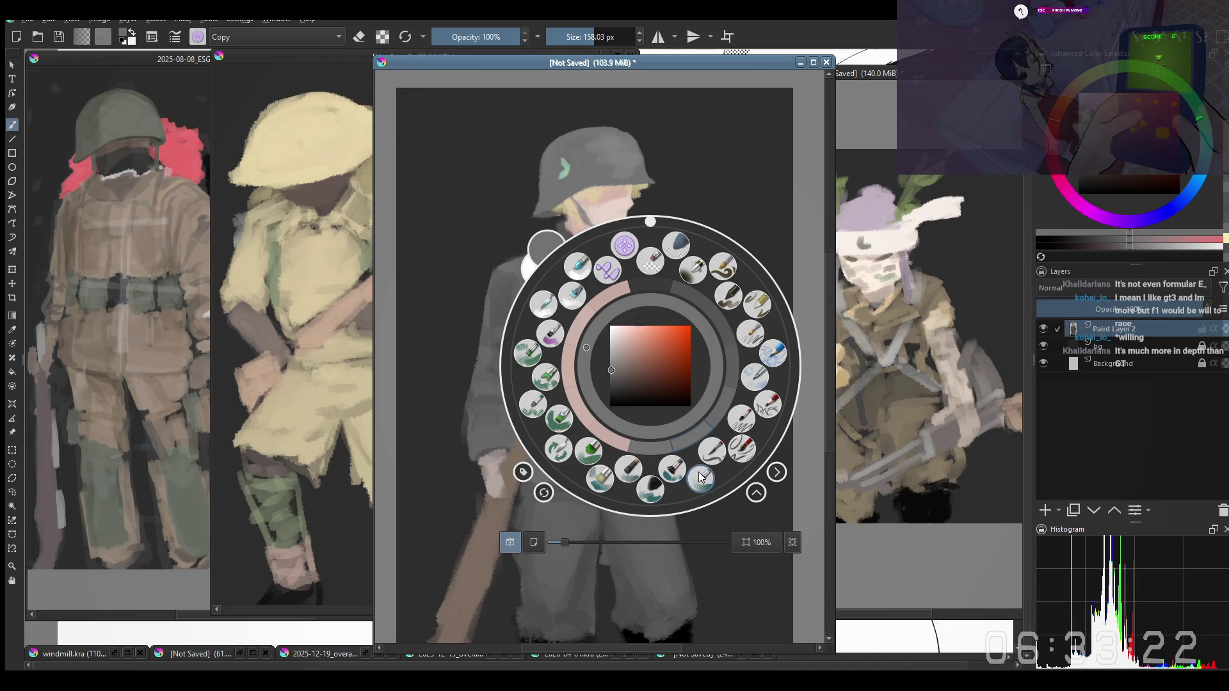
click(650, 485)
drag(630, 328, 621, 287)
ctrl+click(665, 271)
ctrl+click(641, 268)
key([)
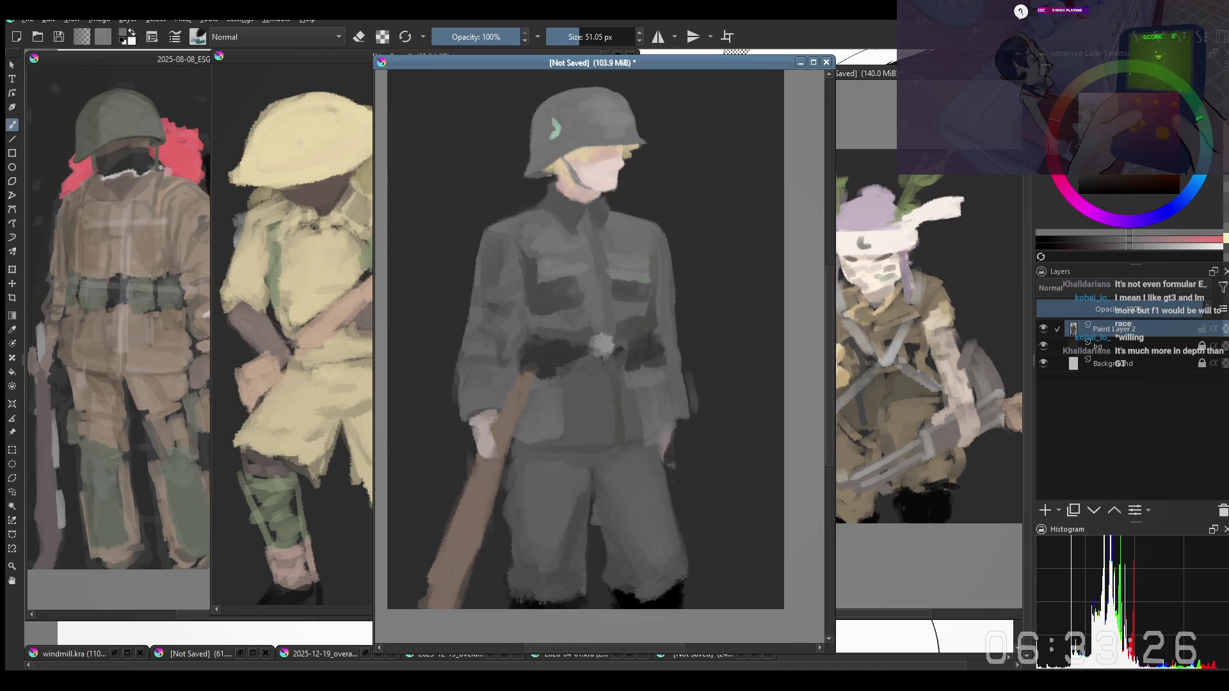
key(])
Lay a lighter grey plane on the tunic chest with a sampled uniform grey
ctrl+click(625, 304)
ctrl+click(619, 293)
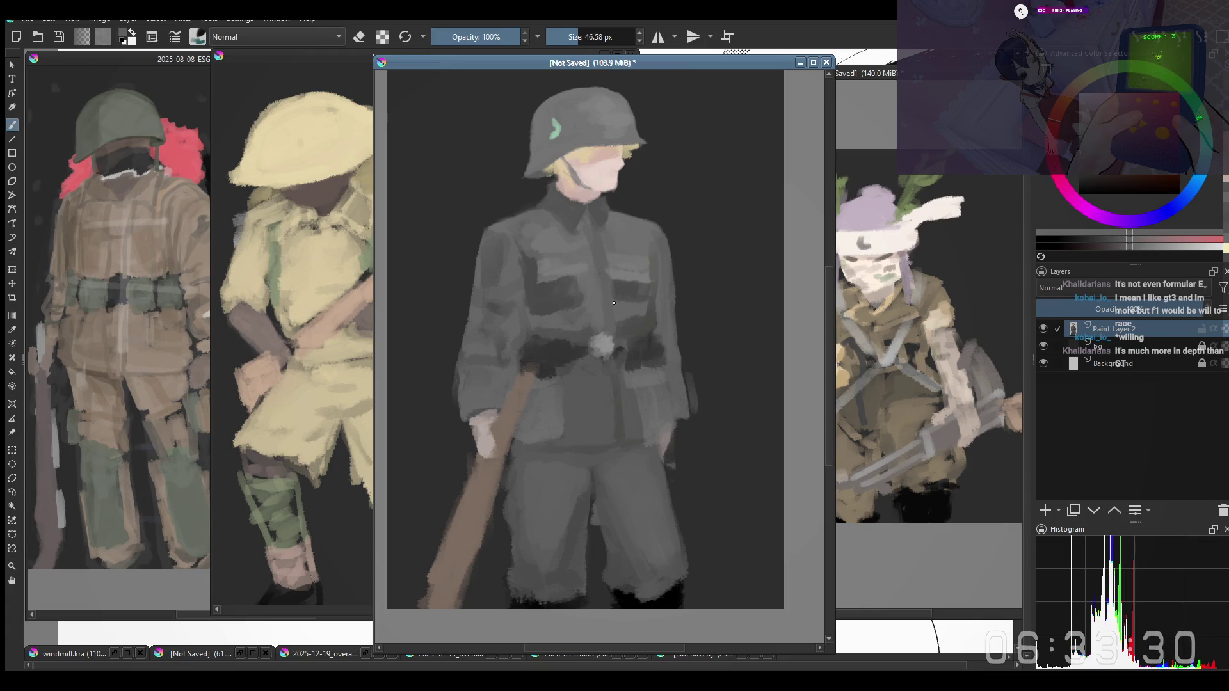
key(])
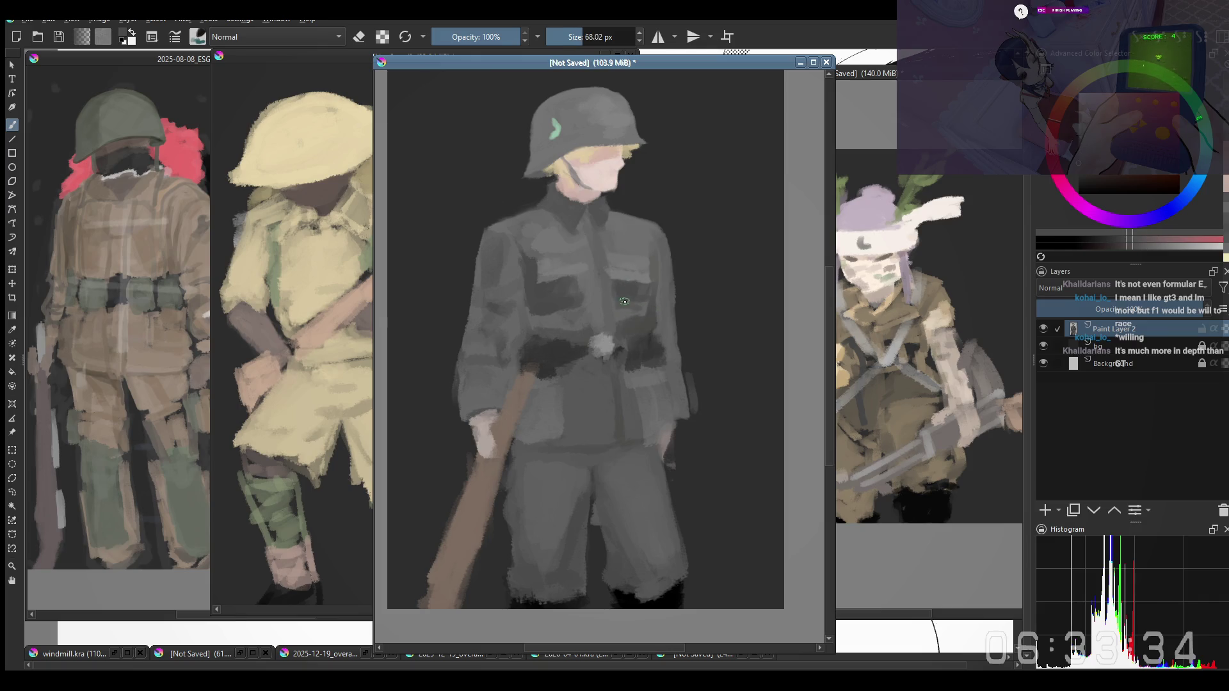
ctrl+click(620, 307)
ctrl+click(622, 301)
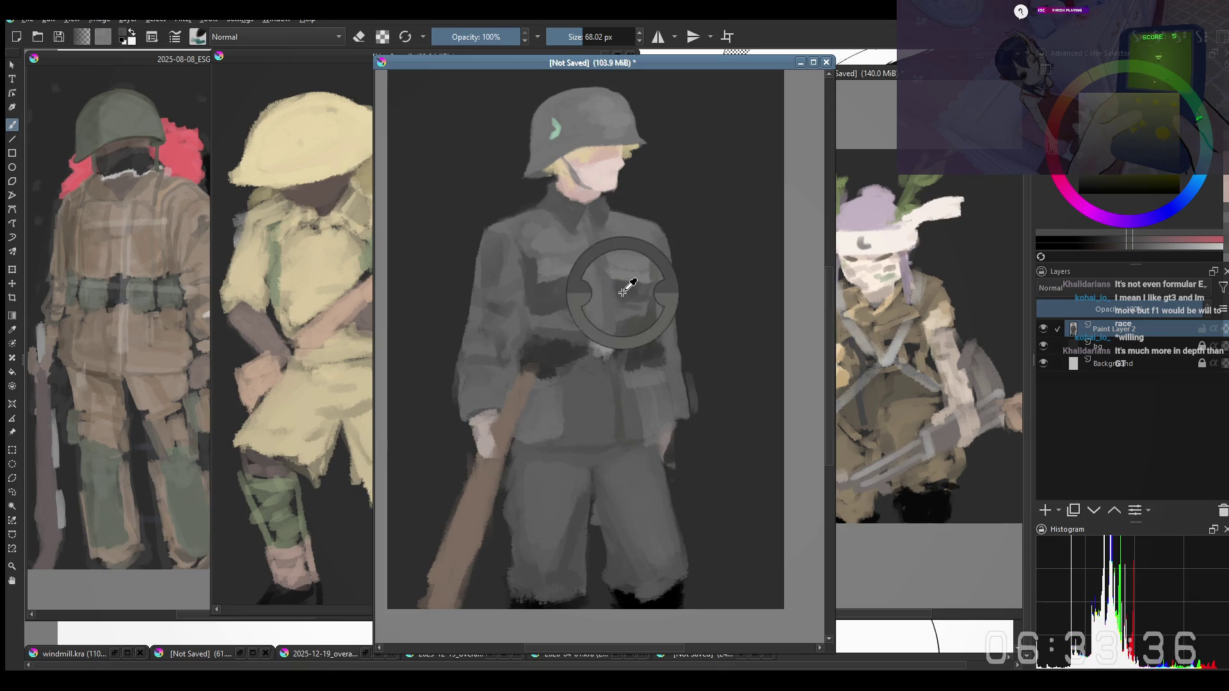
key(bracketright)
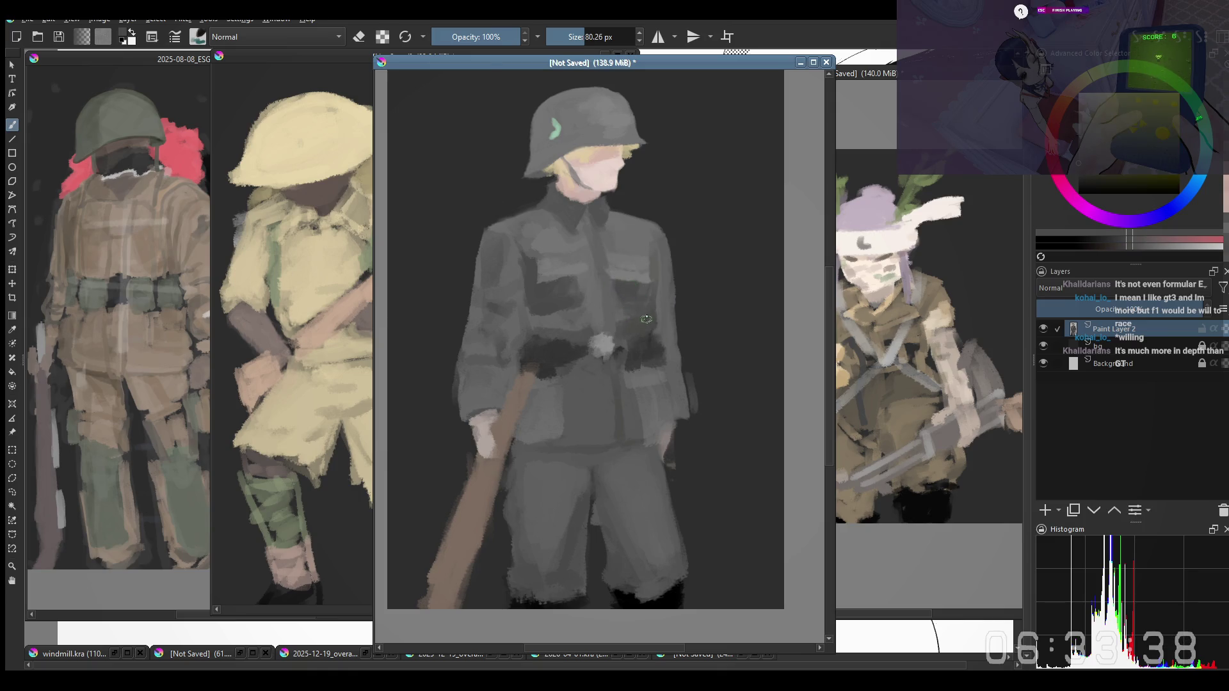
scroll(605, 309, down, 2)
scroll(567, 310, up, 2)
Enlarge the brush and paint the chest pocket flap in a sampled tunic grey
key(bracketright)
shift+drag(561, 363, 569, 341)
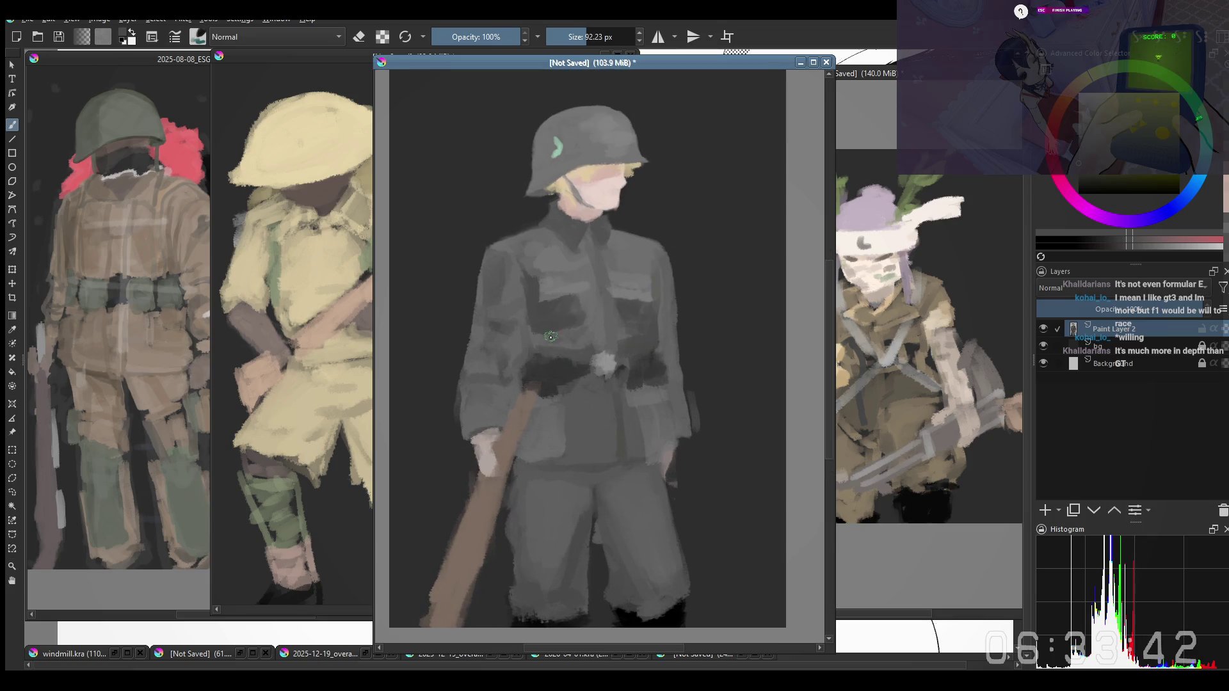
ctrl+click(574, 332)
ctrl+click(573, 332)
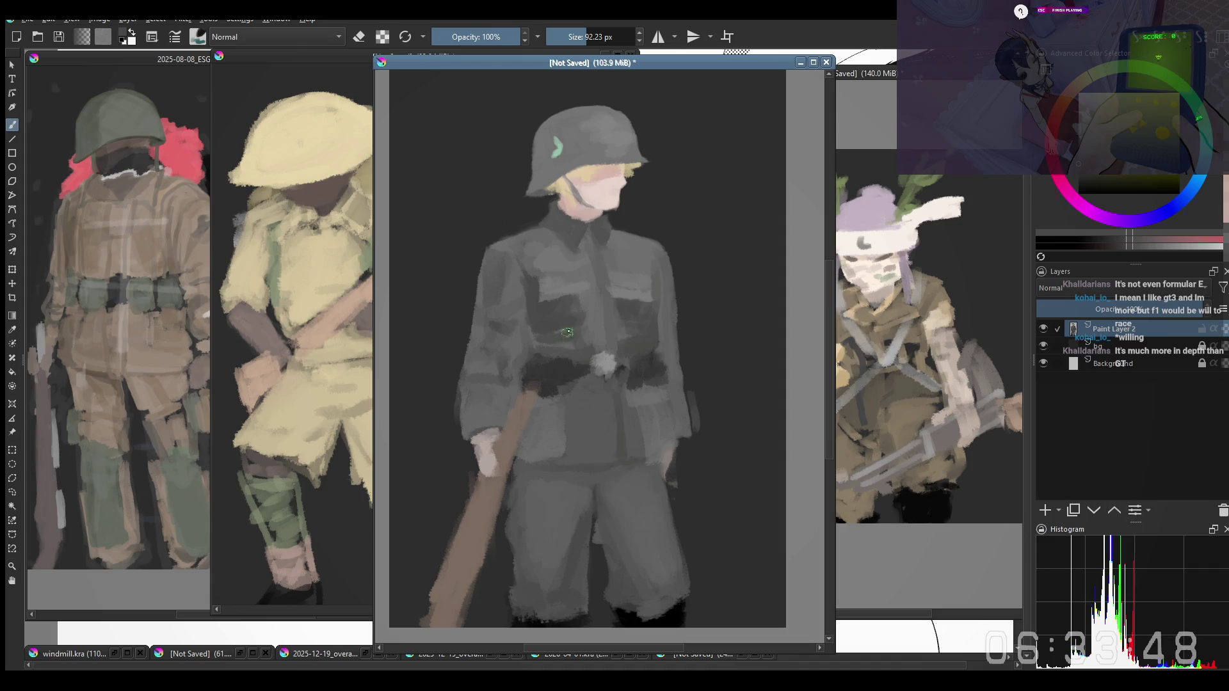
ctrl+click(568, 332)
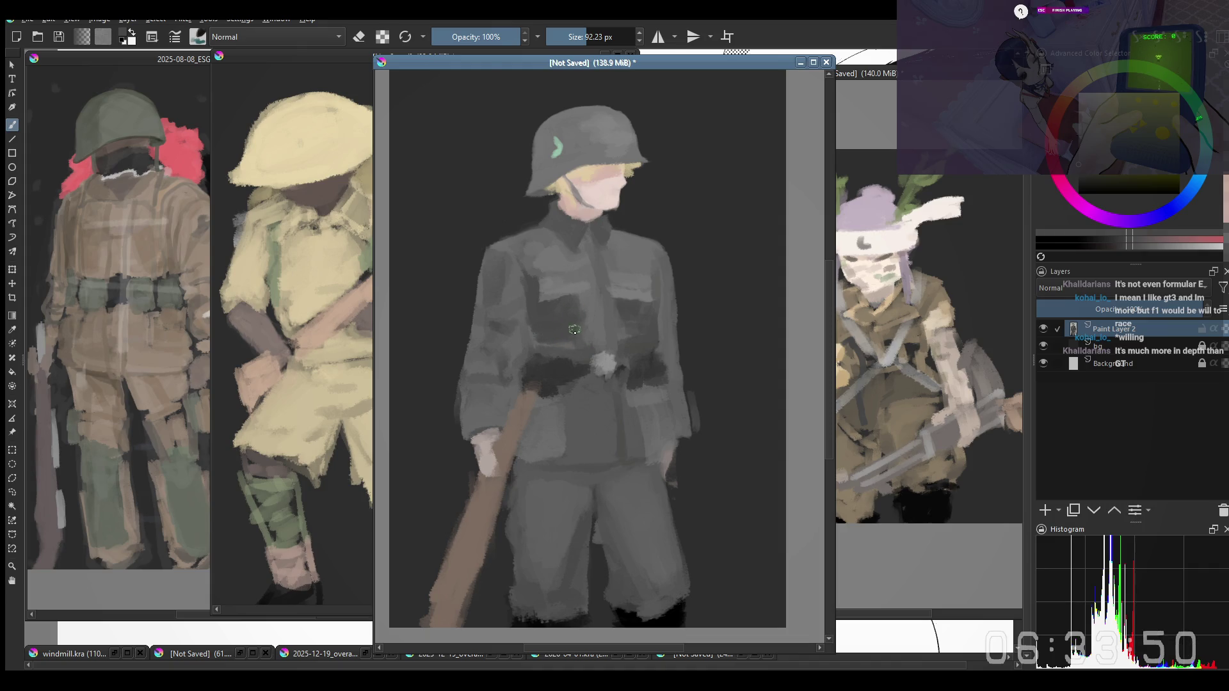
ctrl+click(567, 317)
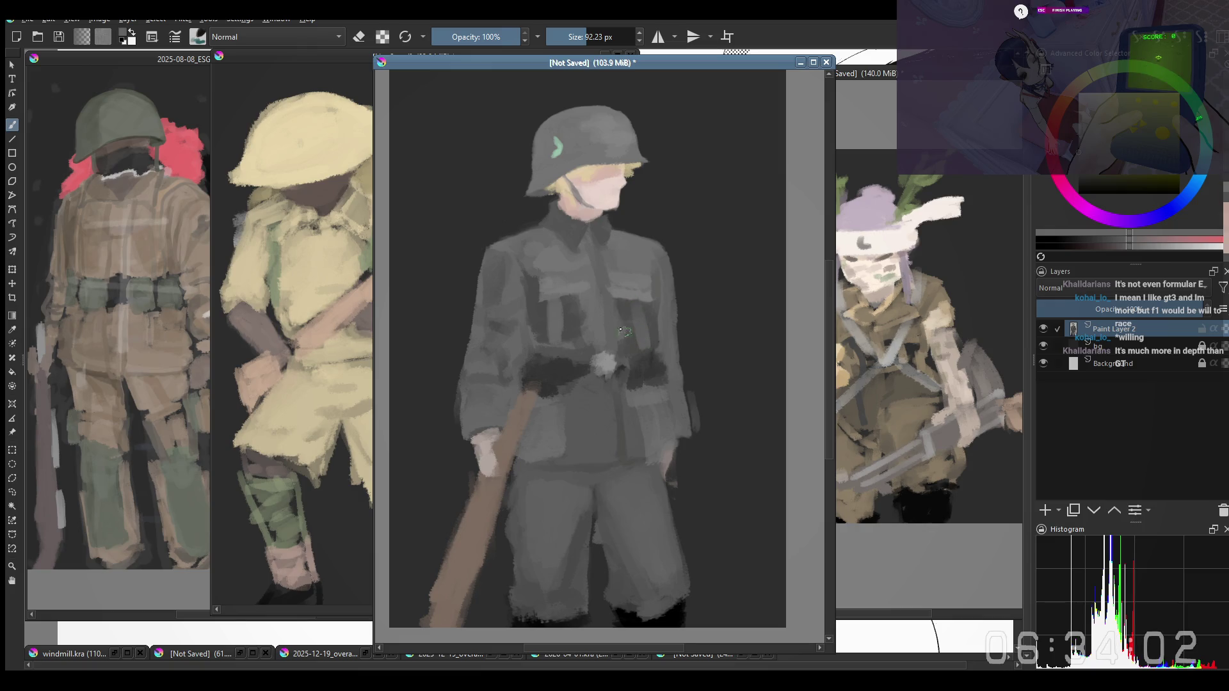
scroll(636, 305, down, 2)
scroll(596, 332, up, 2)
Sample a tunic grey and paint dark strokes over the lower coat pocket and front edge
drag(569, 359, 561, 367)
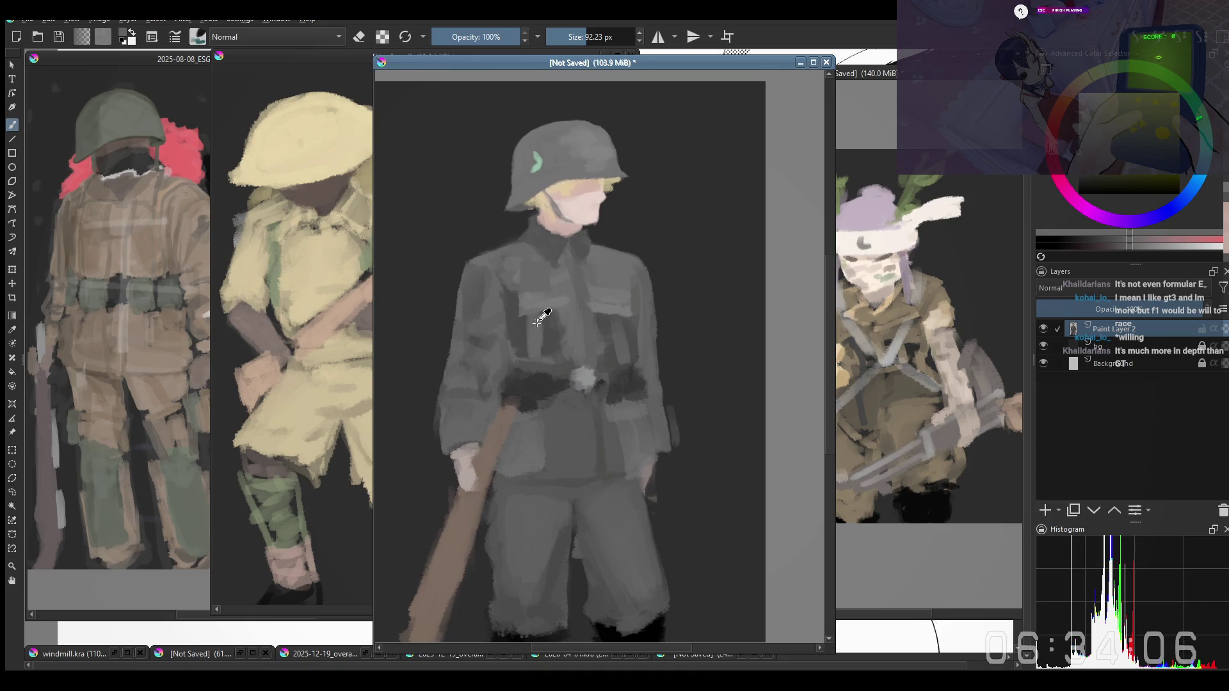
shift+drag(560, 326, 538, 323)
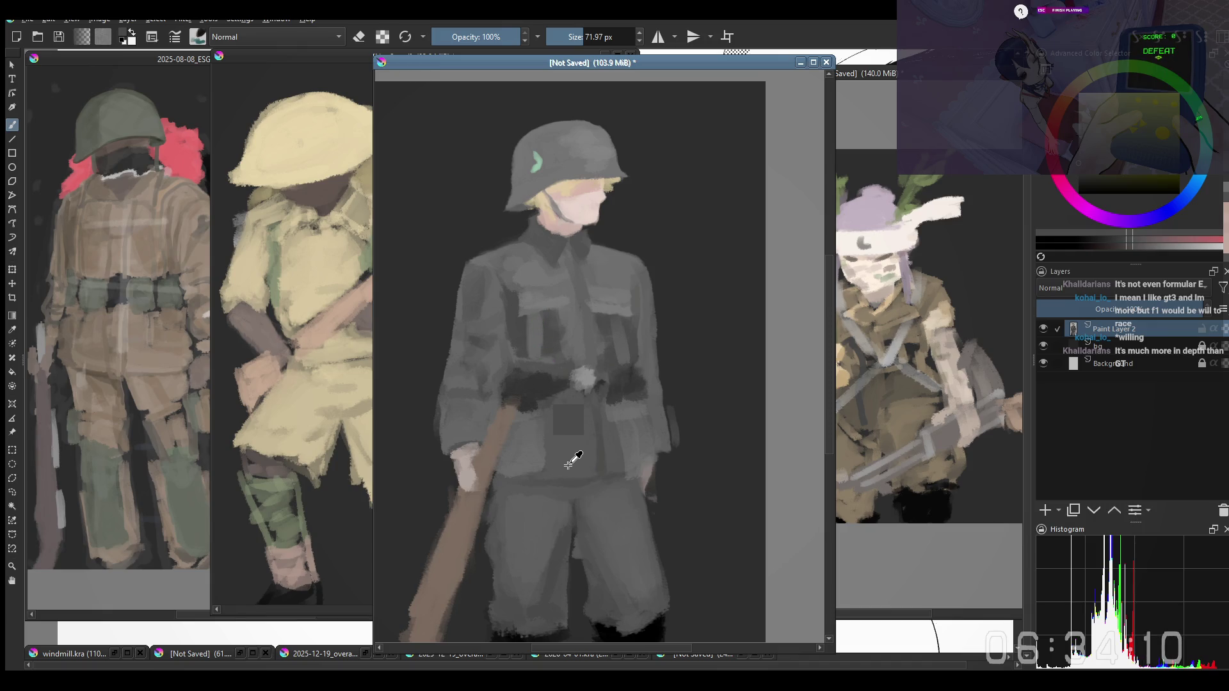
ctrl+click(521, 420)
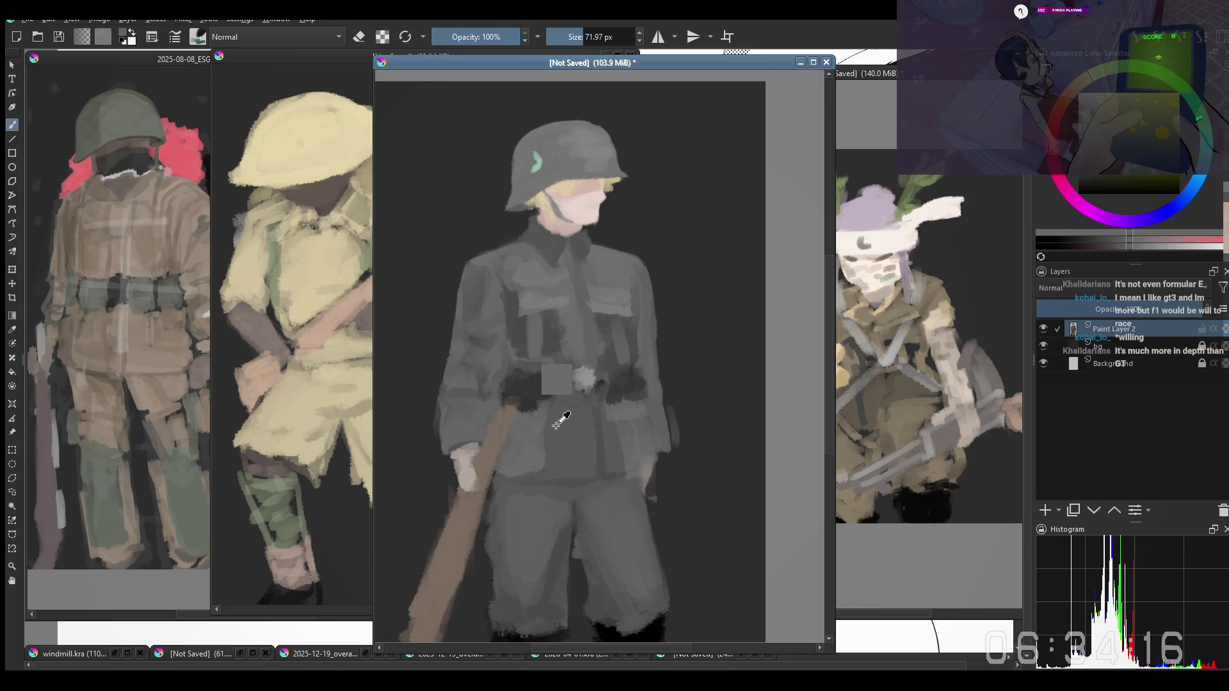
scroll(557, 415, down, 2)
drag(614, 417, 614, 364)
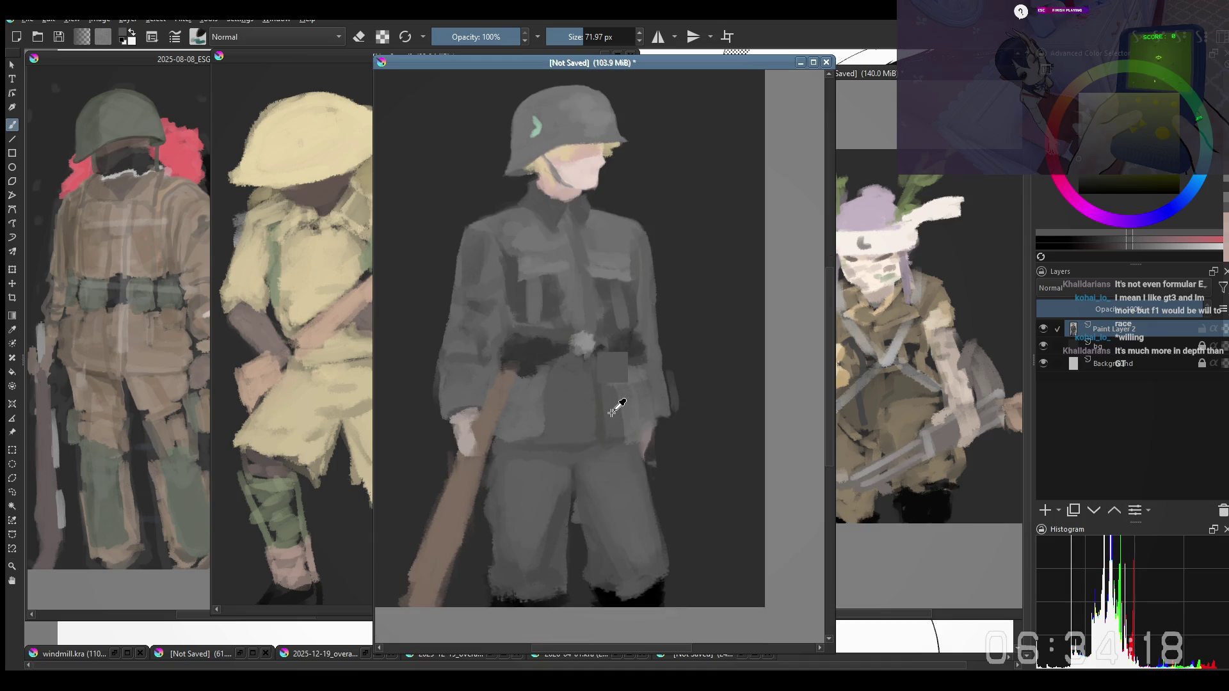
drag(599, 423, 609, 406)
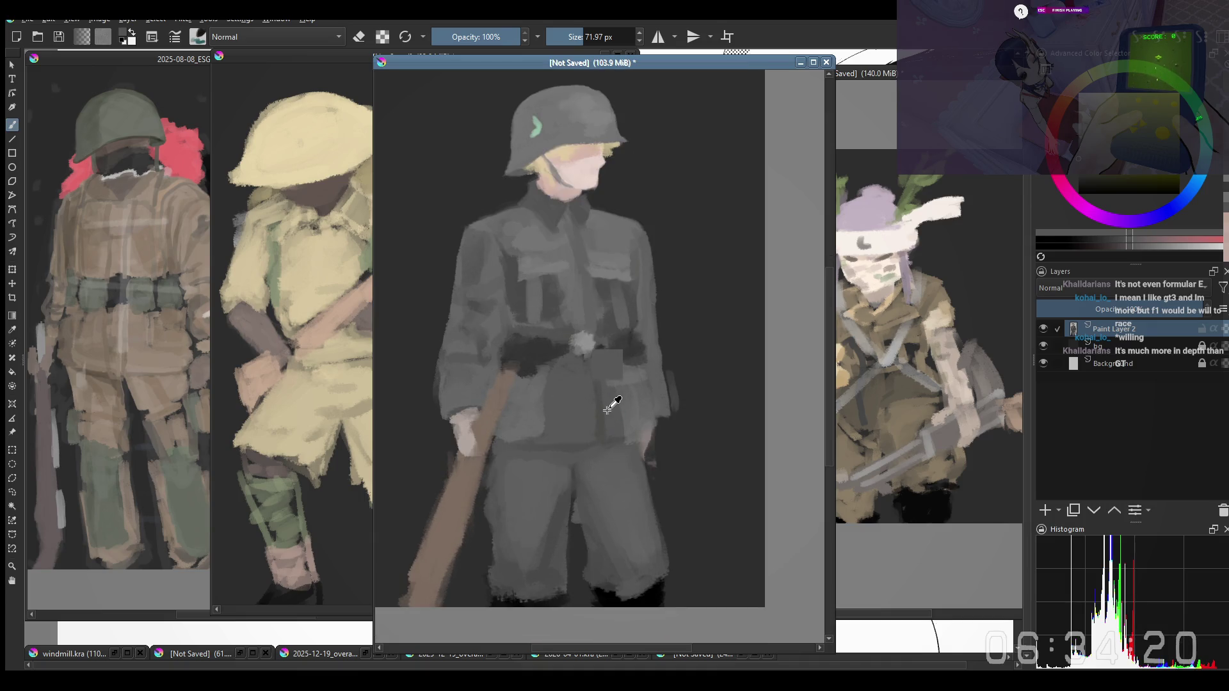
Mirror the canvas, resample grey from the tunic and add a short stroke on the chest
key(m)
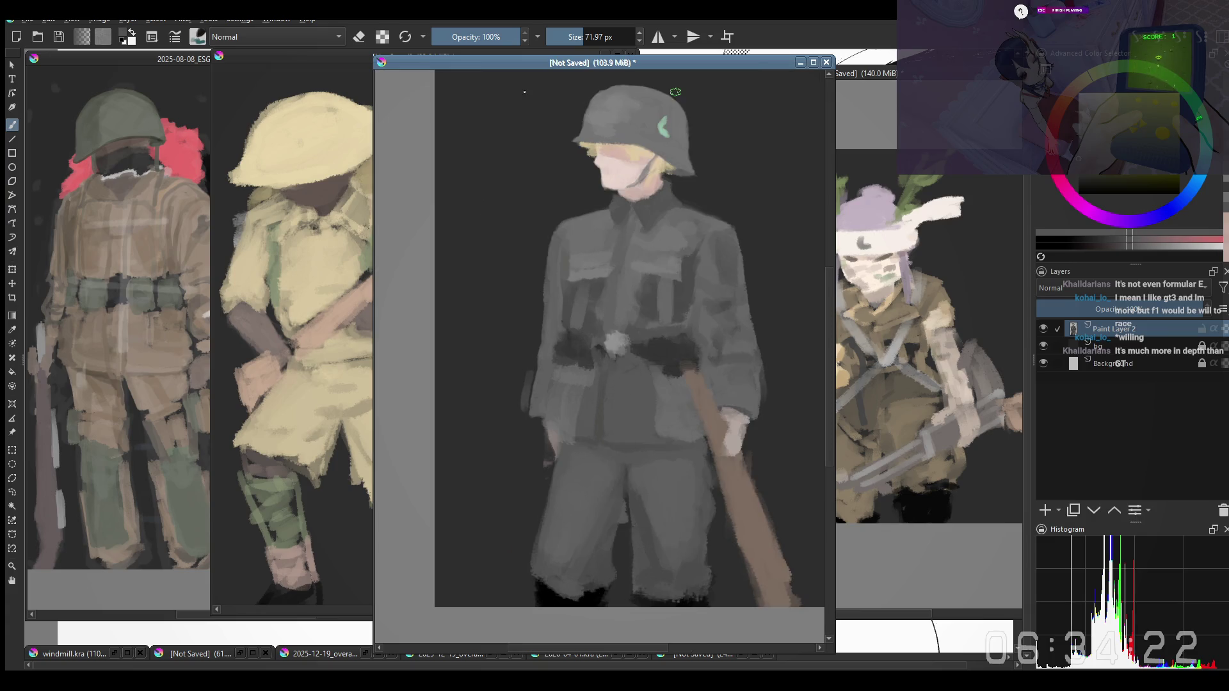
ctrl+click(648, 391)
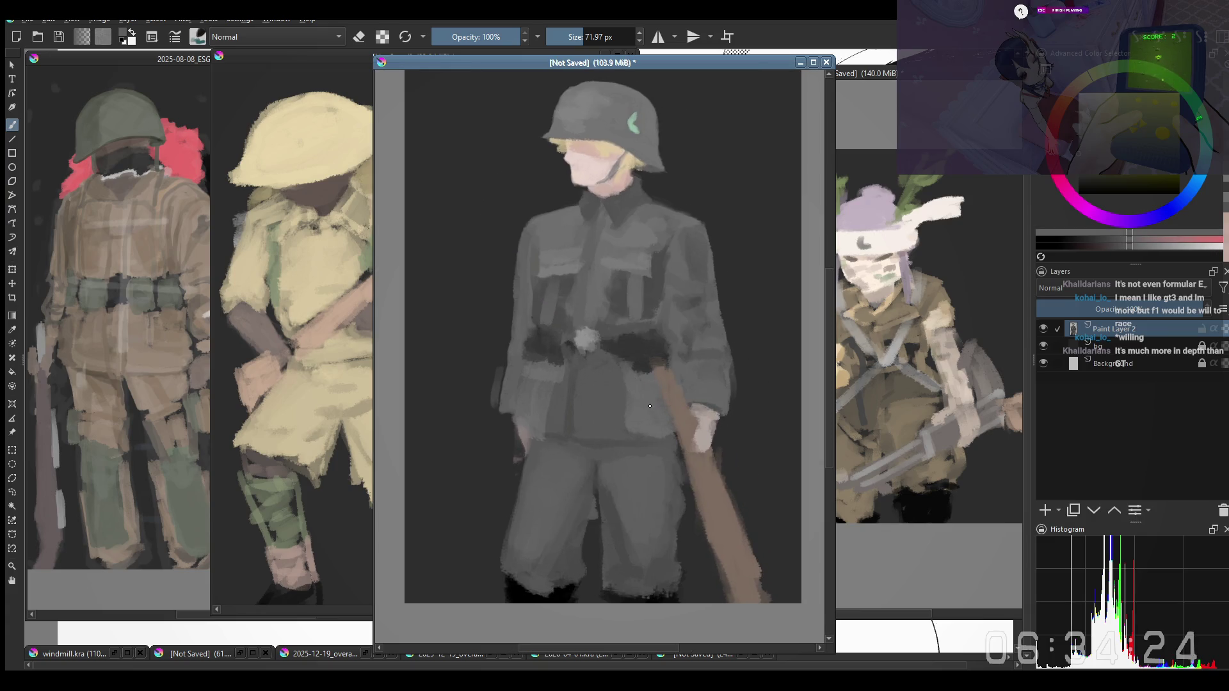
drag(644, 398, 663, 398)
mouse_move(581, 384)
mouse_down()
mouse_move(600, 384)
mouse_move(600, 439)
mouse_up()
drag(557, 364, 648, 280)
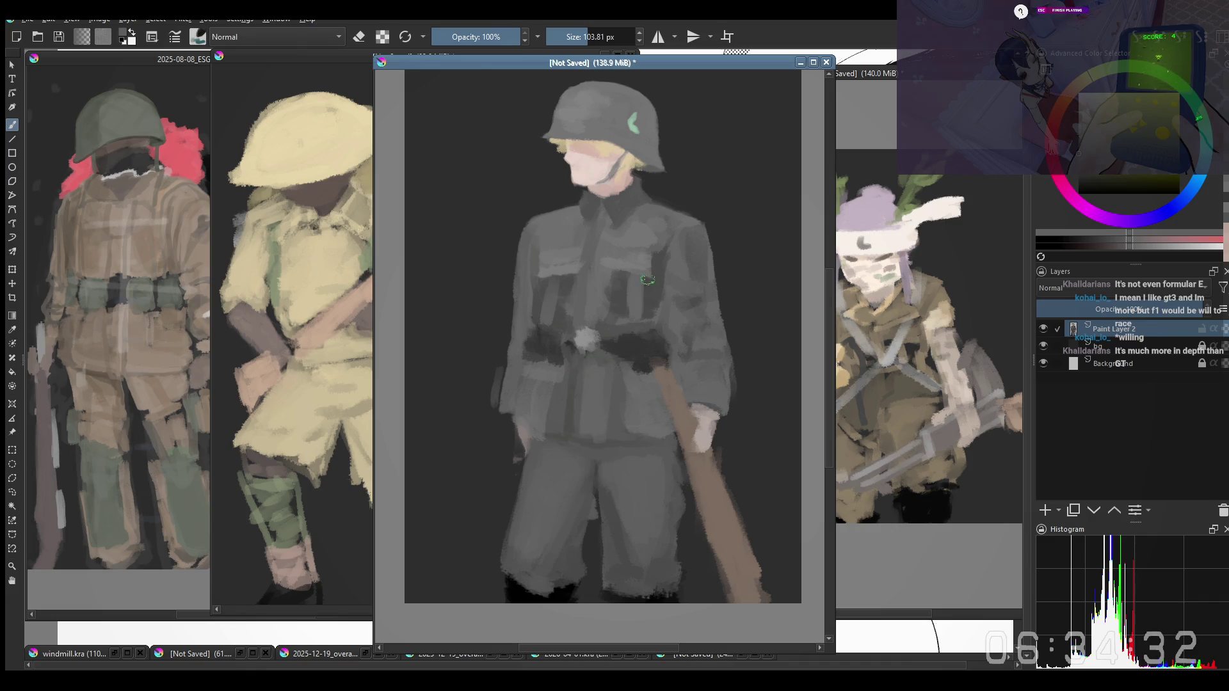
key(ctrl+z)
ctrl+click(559, 233)
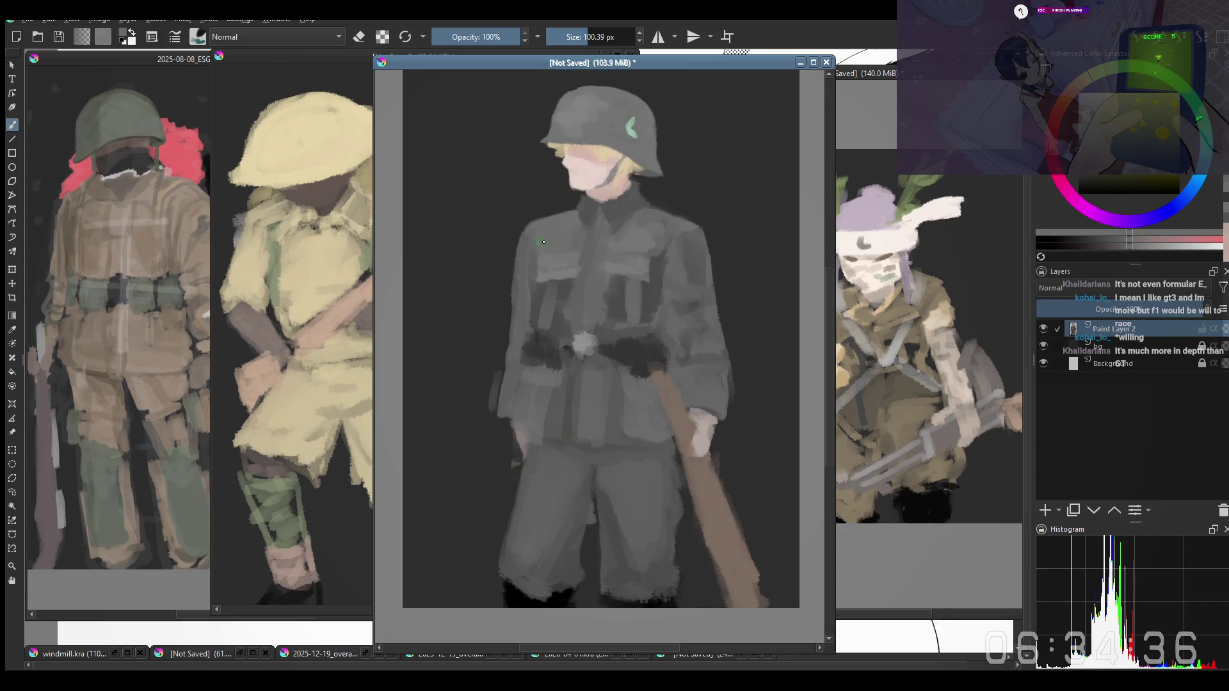
drag(655, 220, 647, 227)
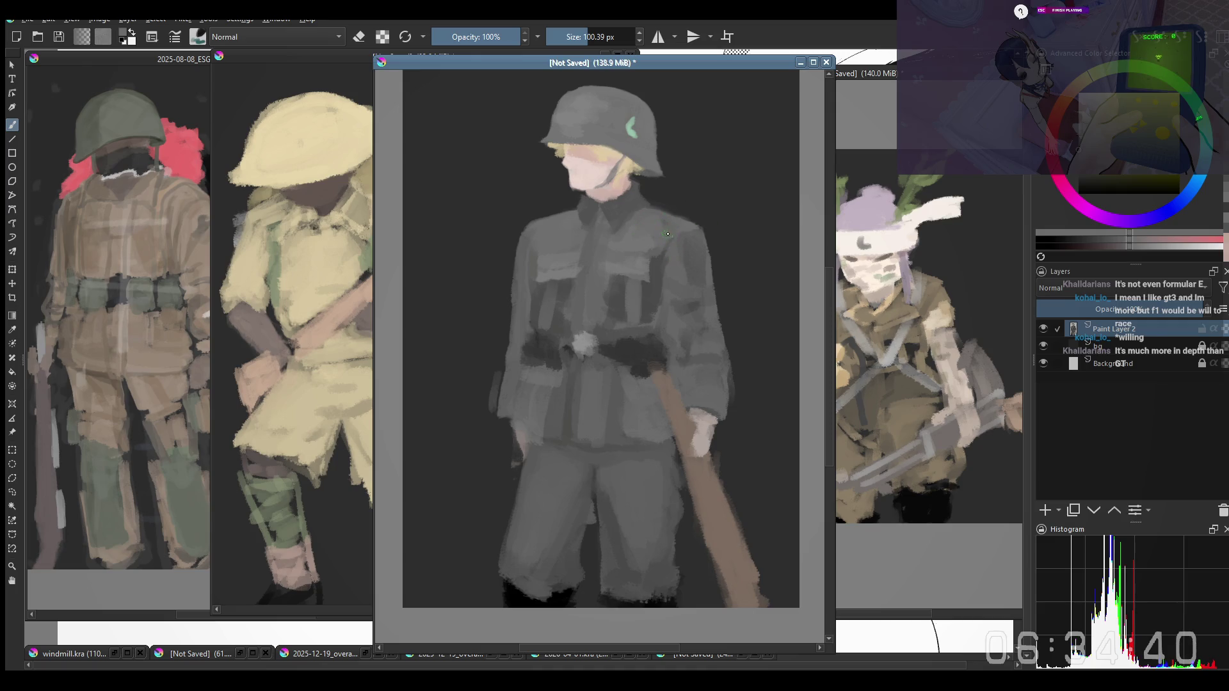
scroll(656, 236, down, 2)
scroll(656, 236, up, 3)
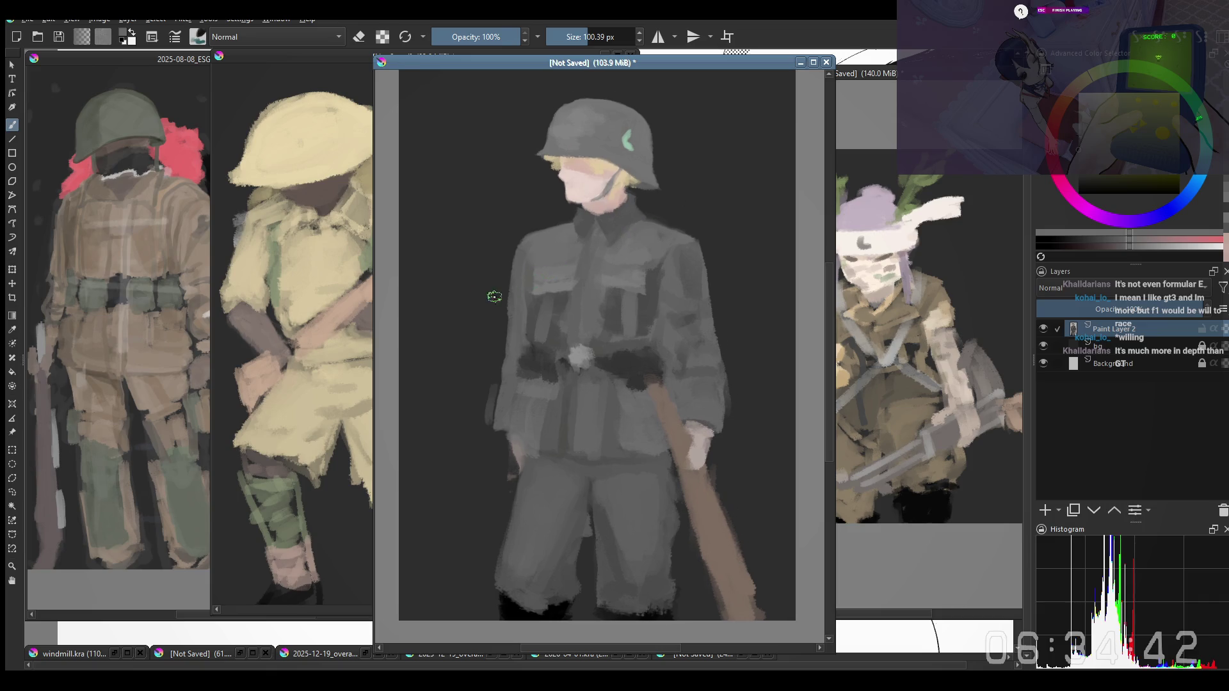
Switch brushes from the pop-up palette, enlarge it and sample the jacket's grey as paint colour
right_click(539, 245)
click(515, 125)
key(bracketright)
key(bracketright)
key(bracketright)
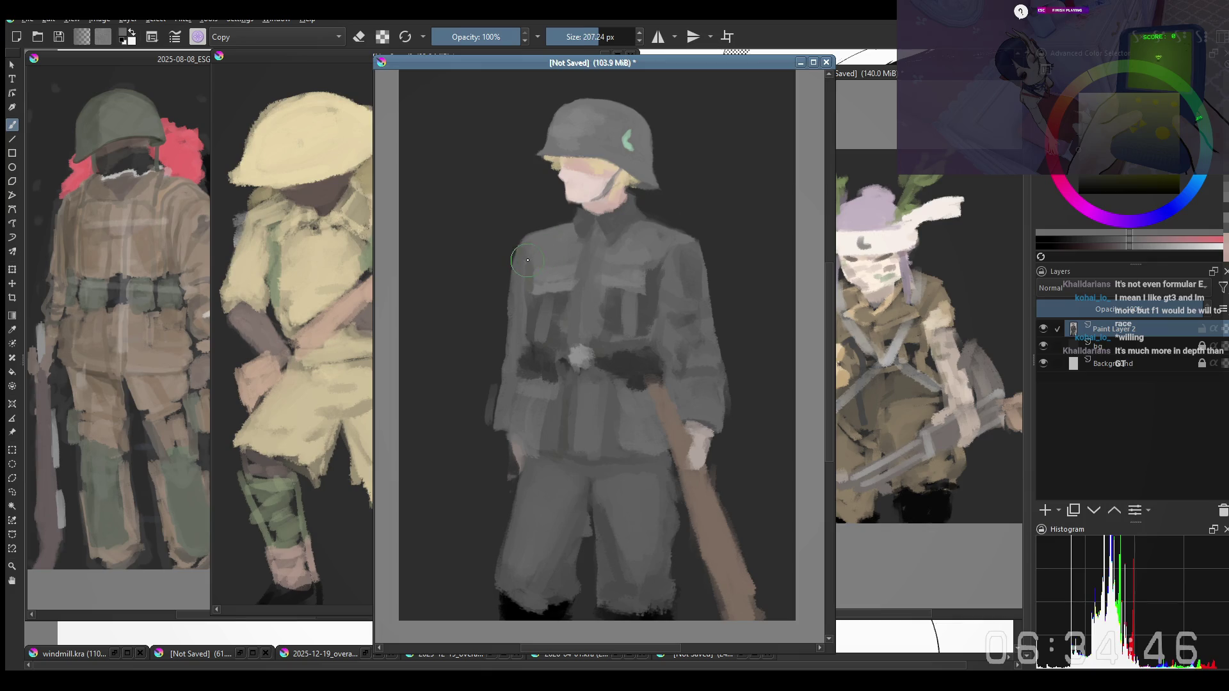
key(bracketright)
ctrl+click(510, 248)
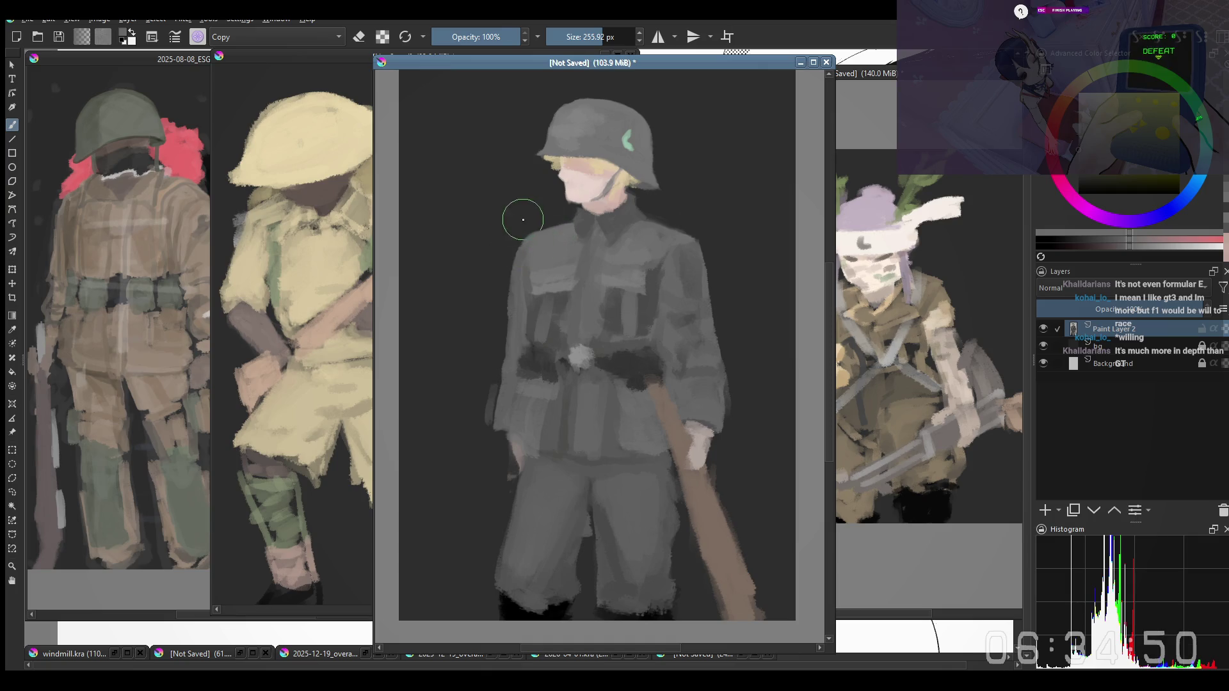
key(bracketright)
key(bracketleft)
key(bracketleft)
key(bracketleft)
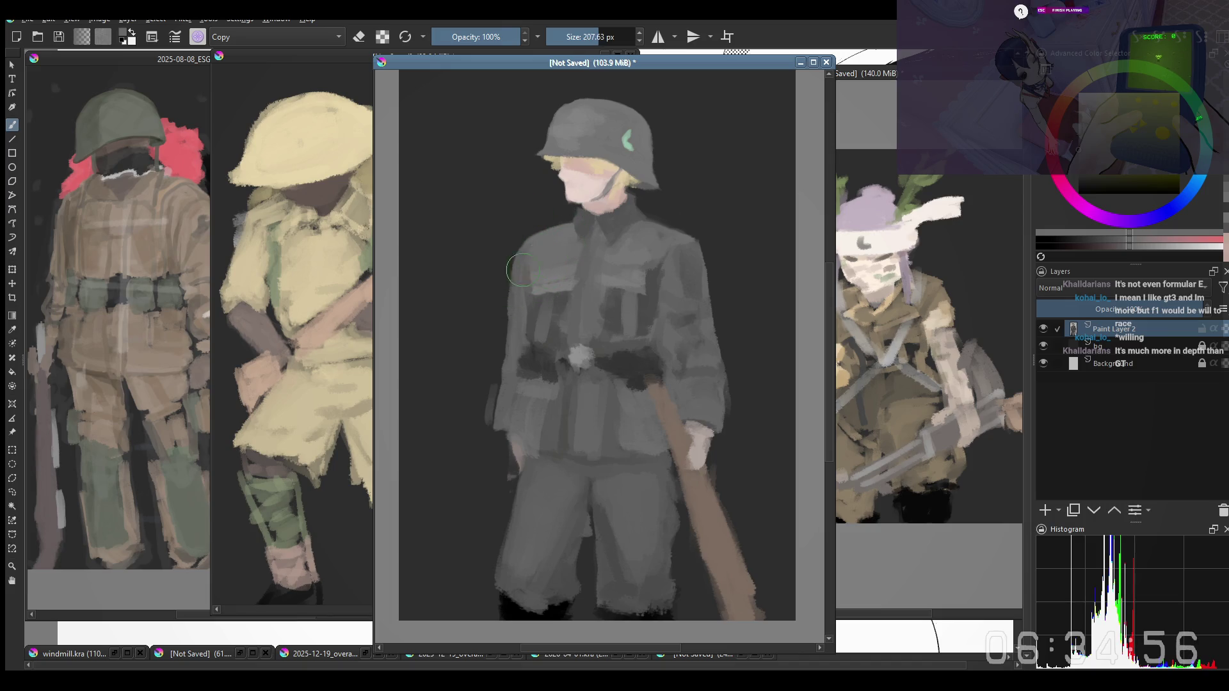
ctrl+click(520, 301)
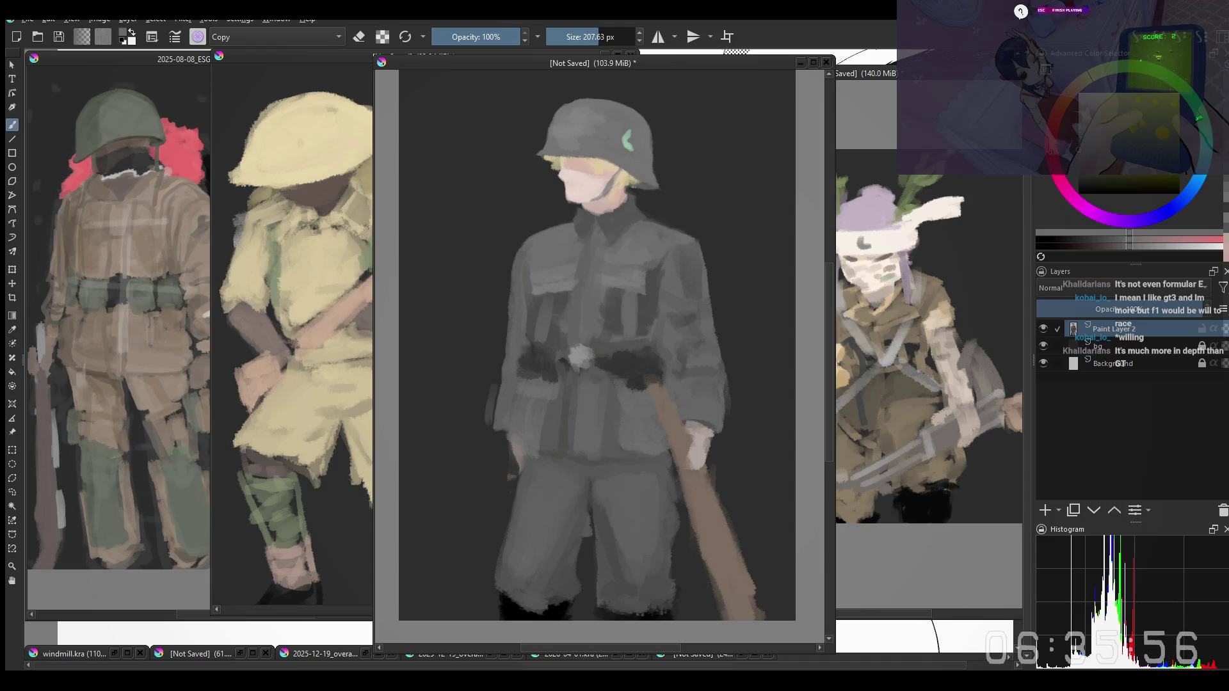
scroll(719, 278, down, 1)
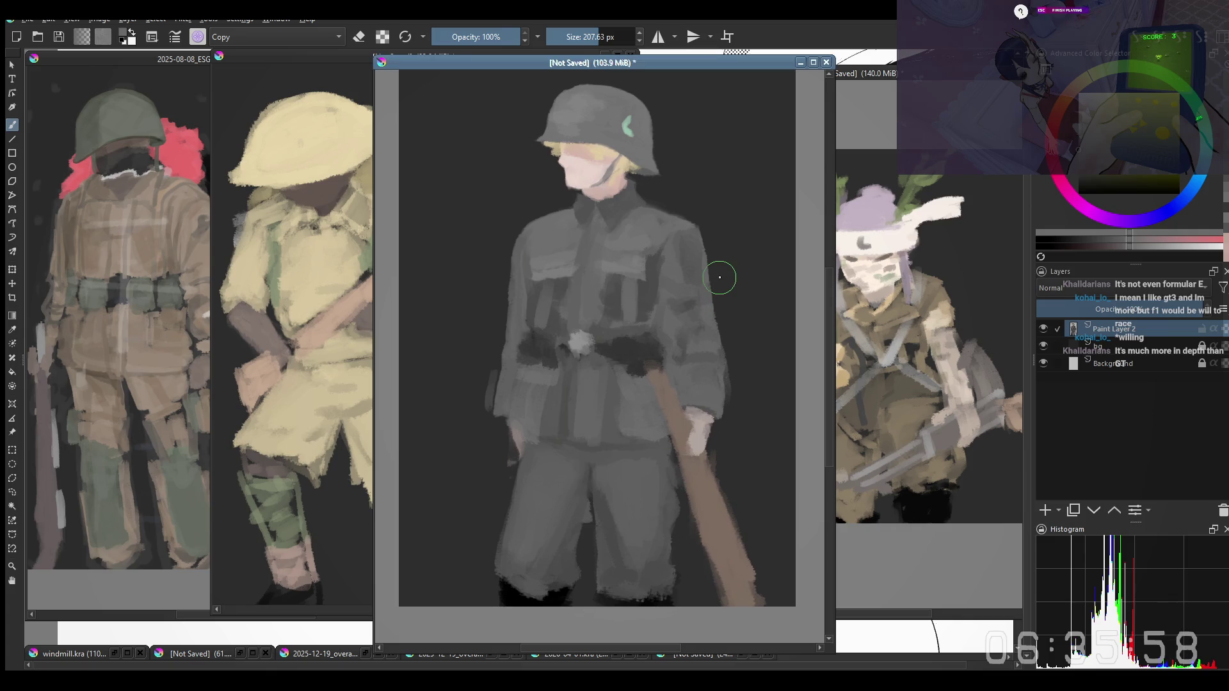
Resize the brush and dab lighter paint onto the soldier's face
drag(719, 278, 695, 297)
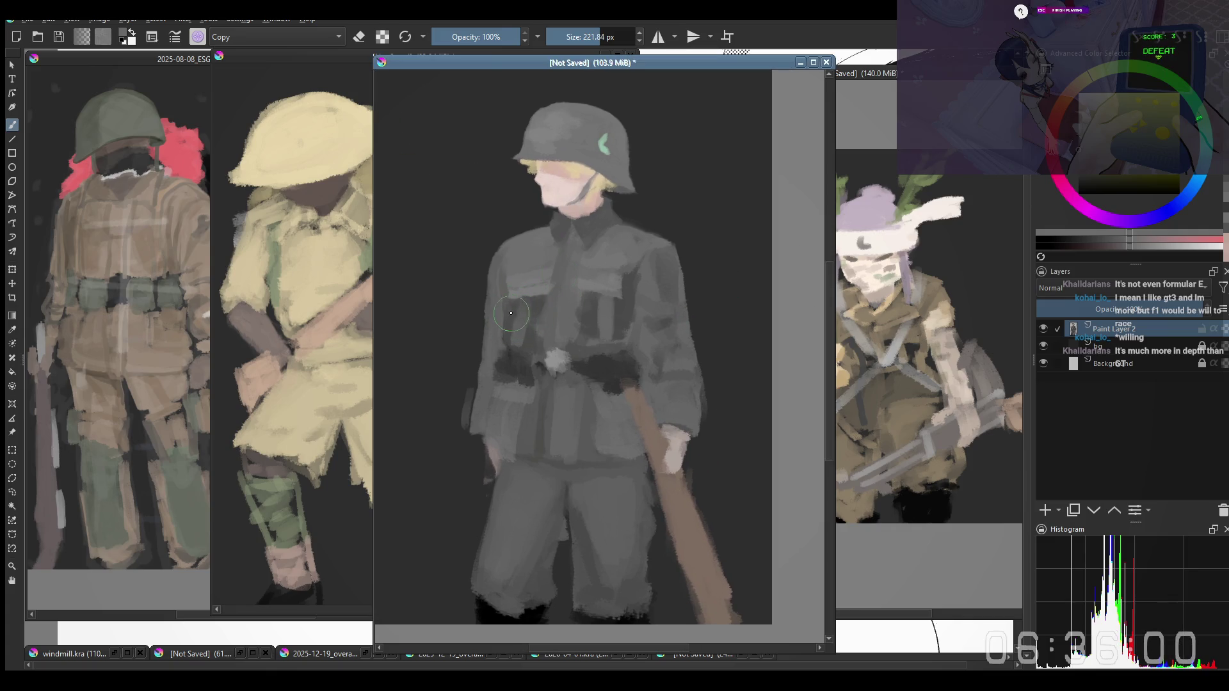
drag(523, 312, 541, 308)
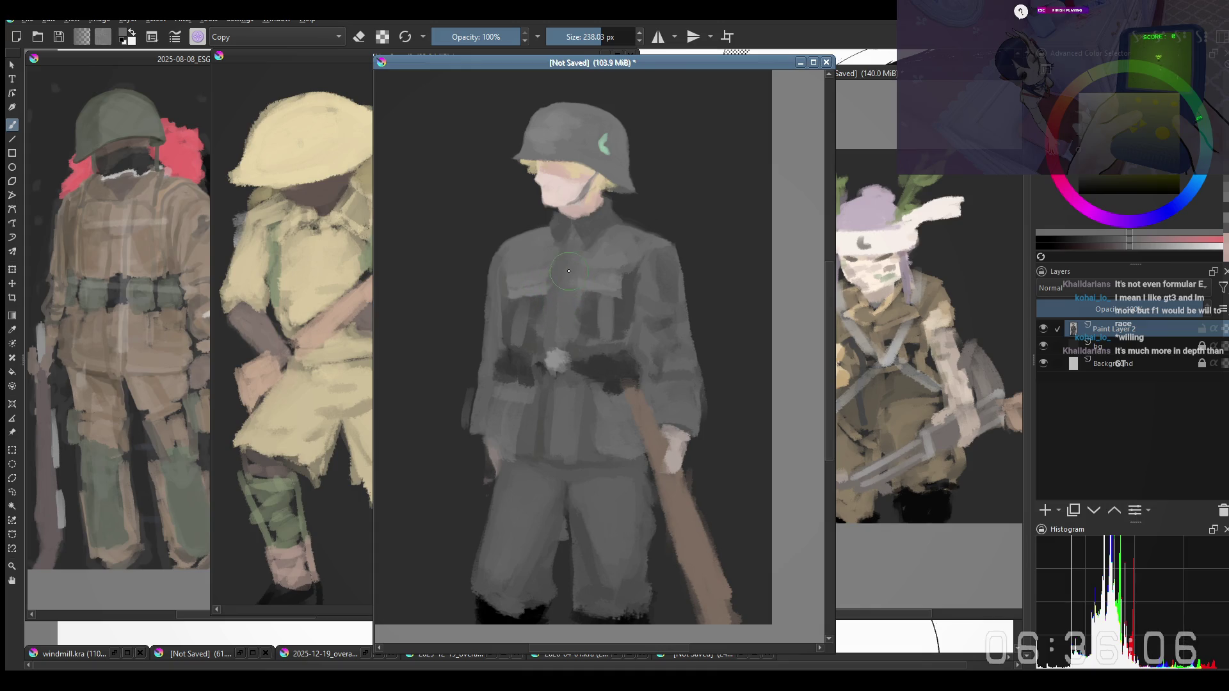
drag(601, 236, 554, 252)
click(565, 195)
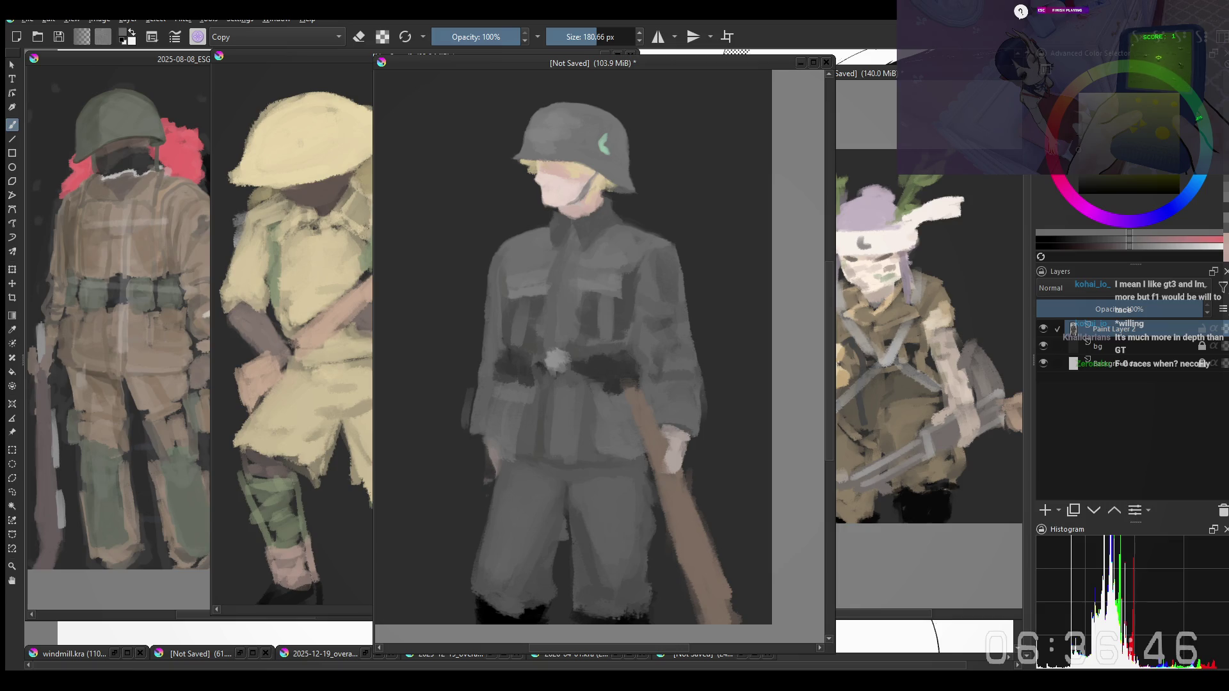
Pick a colour from the pop-up palette, then sample dark grey from the tunic with a larger brush
right_click(538, 324)
click(530, 307)
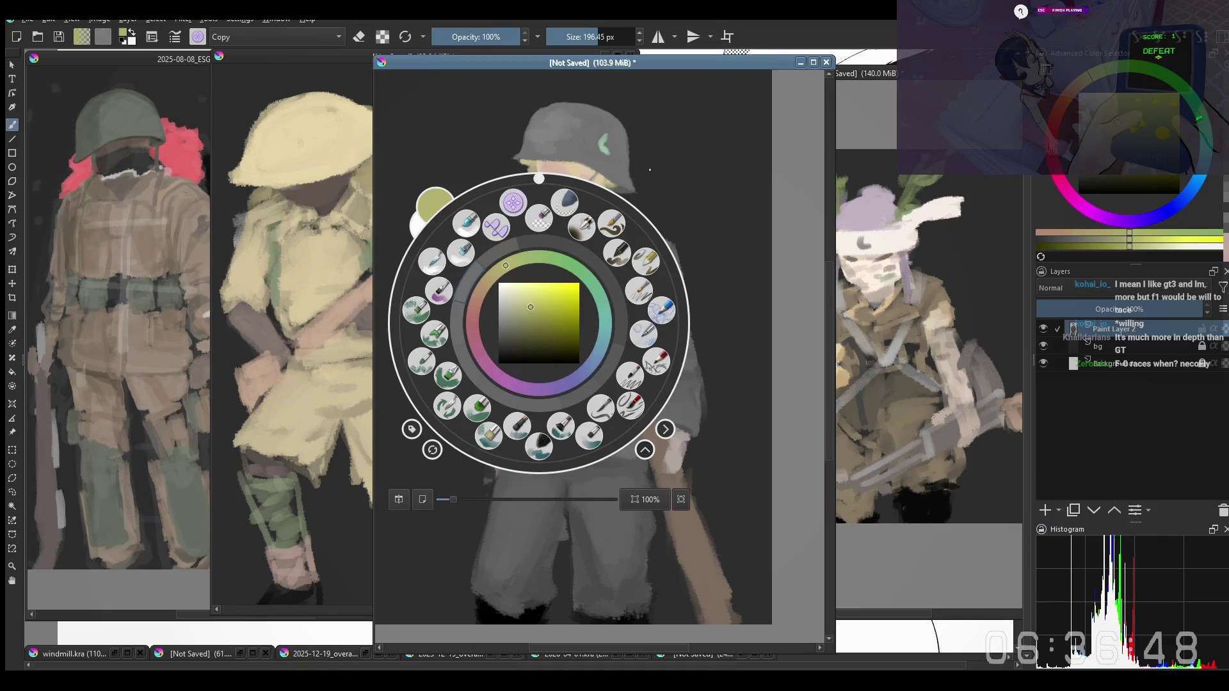
right_click(561, 298)
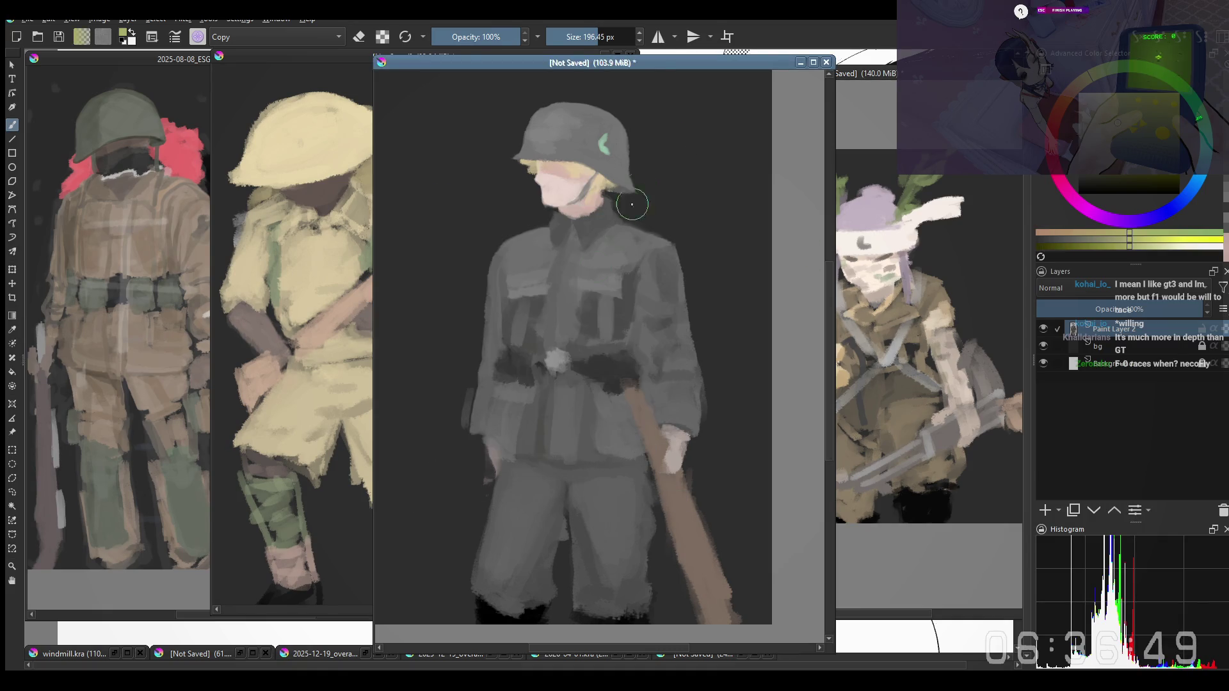
ctrl+click(515, 328)
key(])
right_click(505, 361)
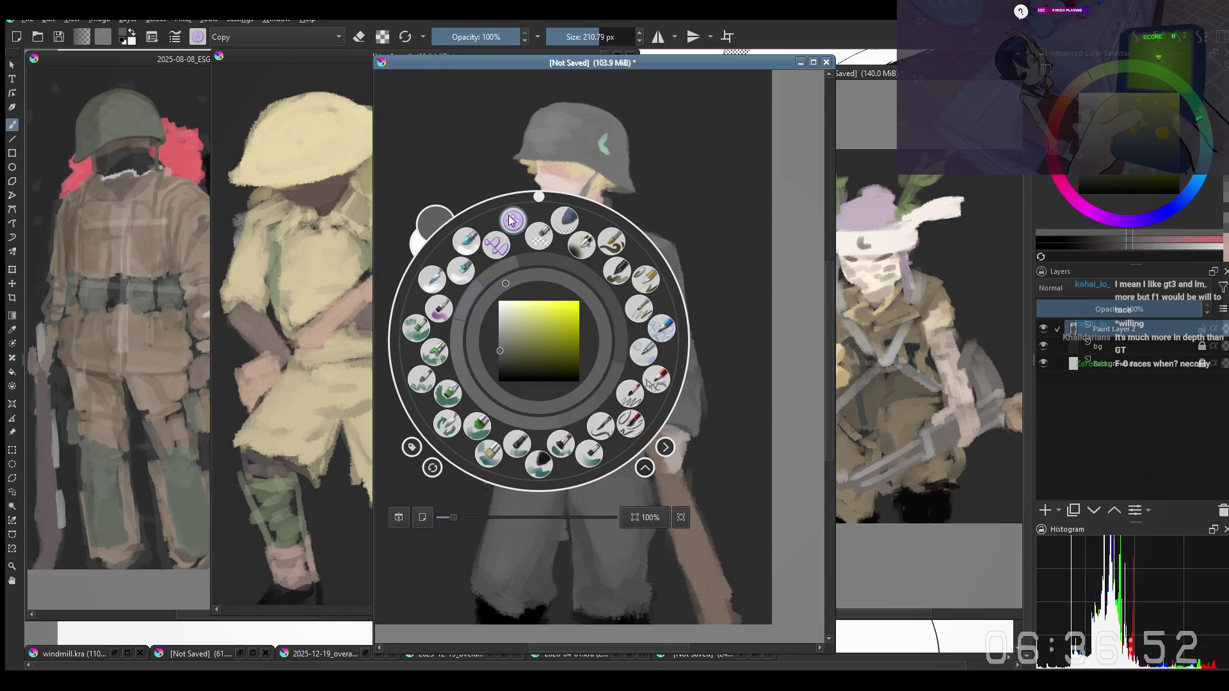
click(501, 235)
key(])
key(])
key(])
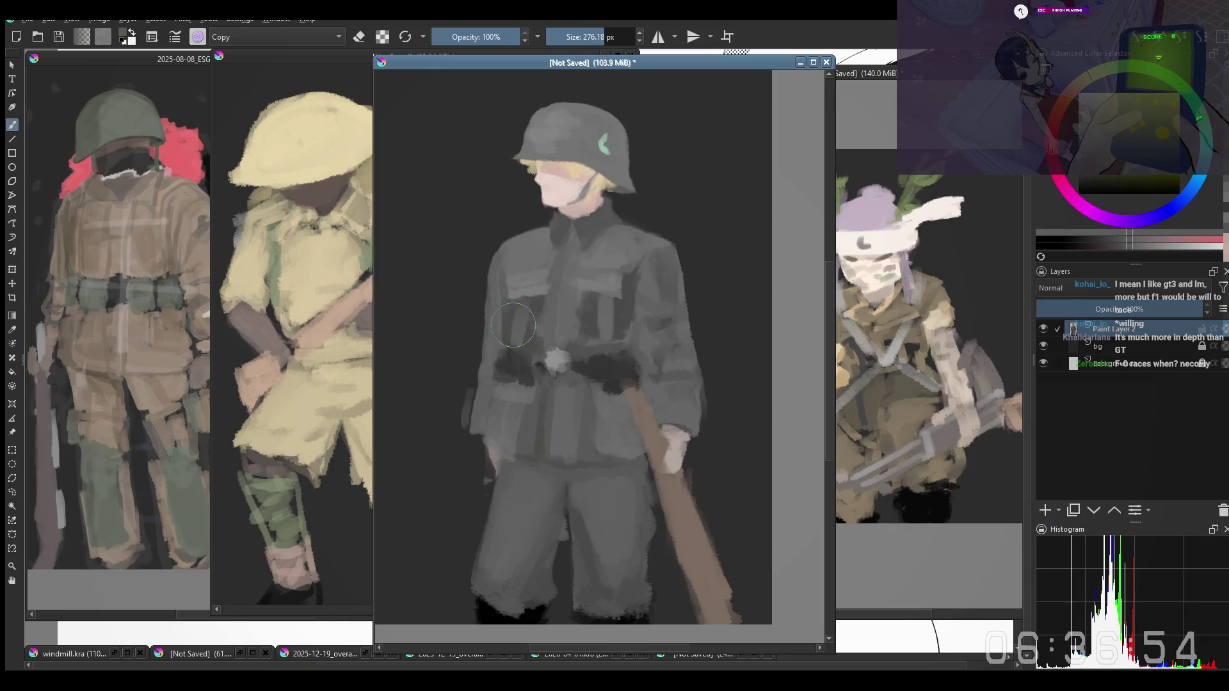
drag(512, 335, 496, 355)
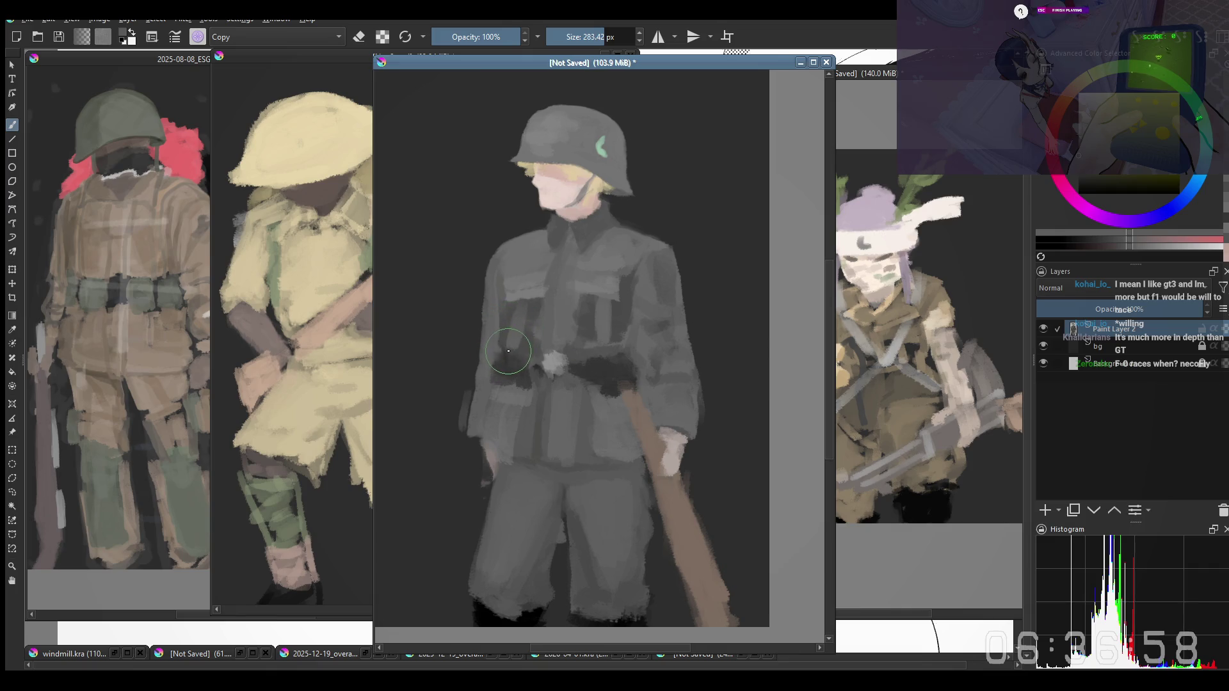
Settle the brush size and stroke across the tunic chest to rework its folds
key(])
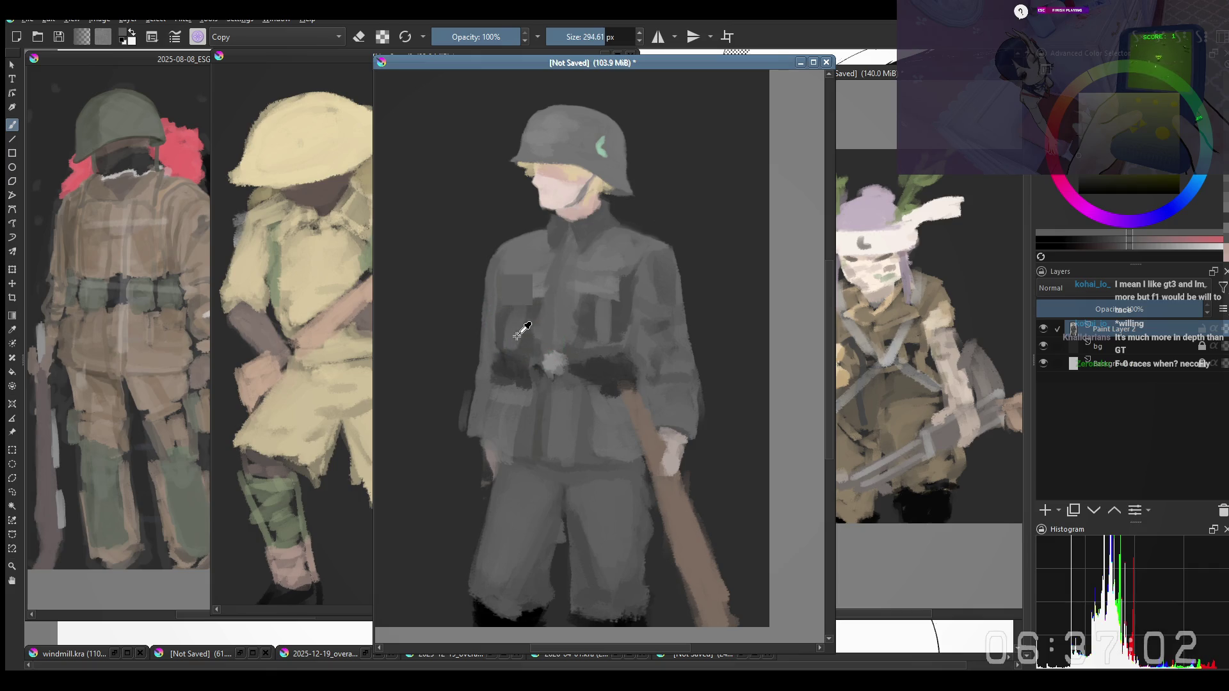
key(bracketleft)
key(bracketleft)
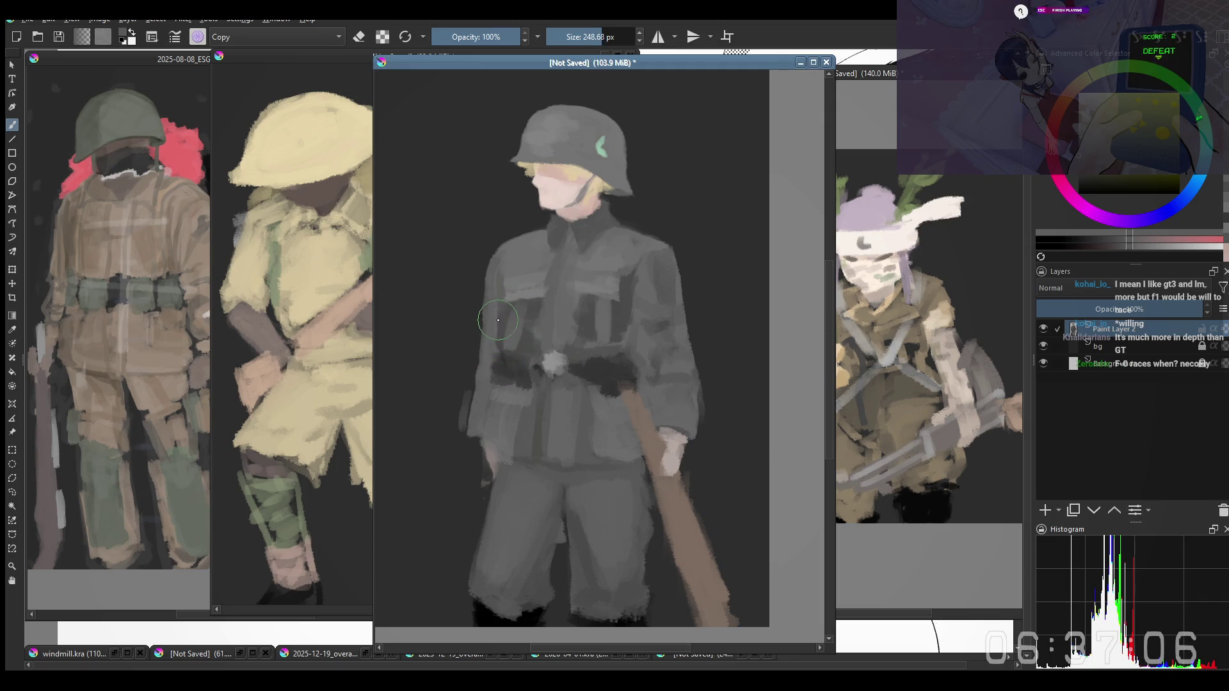
key(bracketleft)
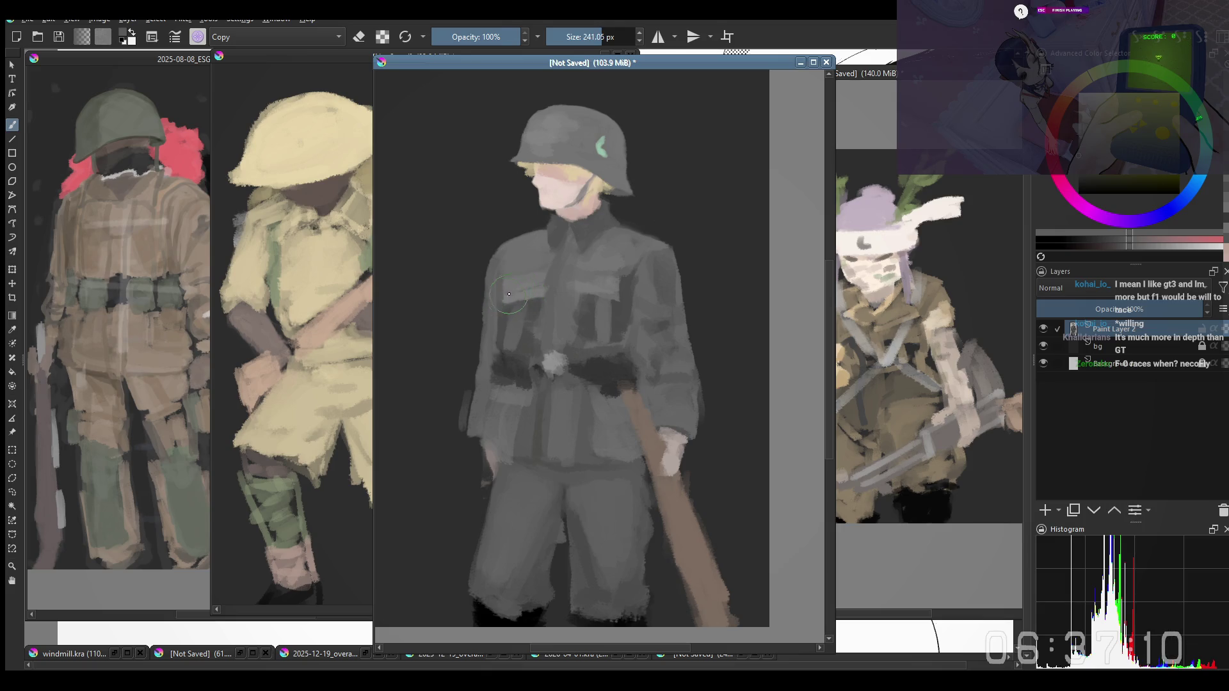
key(bracketright)
key(bracketright)
key(bracketright)
drag(576, 288, 617, 294)
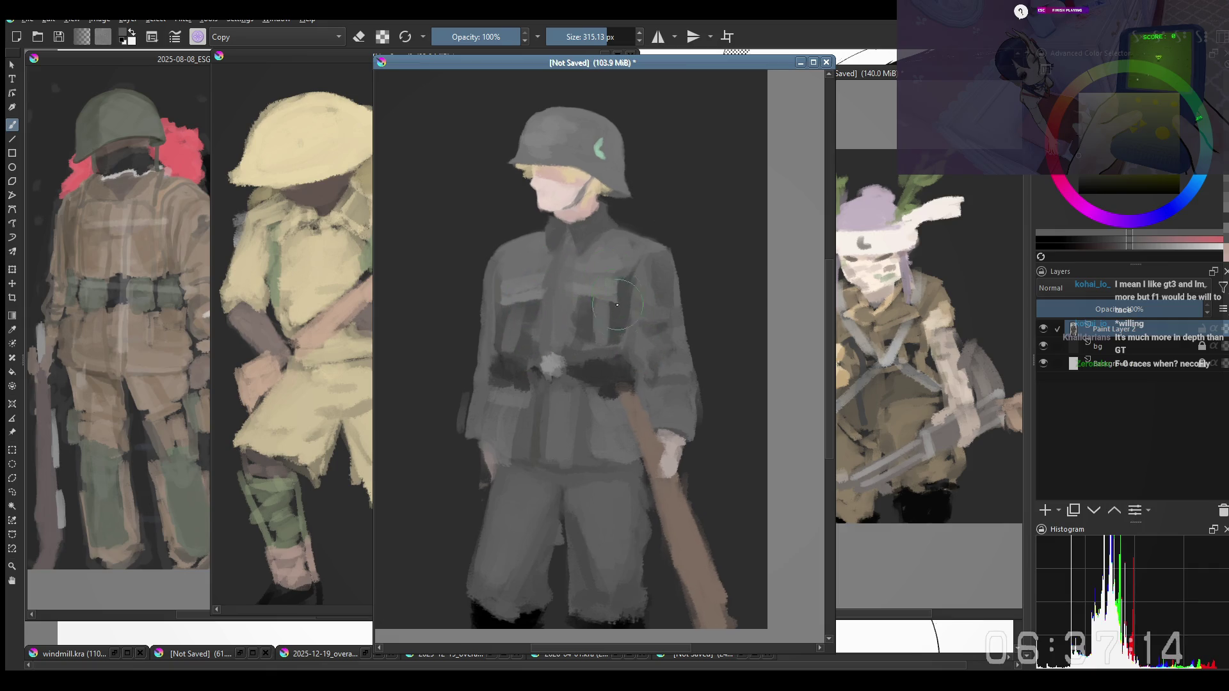
Shrink the brush in several steps while repositioning the canvas around the chest
mouse_move(616, 340)
mouse_down()
mouse_move(618, 289)
mouse_move(503, 225)
mouse_up()
key(bracketleft)
key(bracketleft)
key(bracketleft)
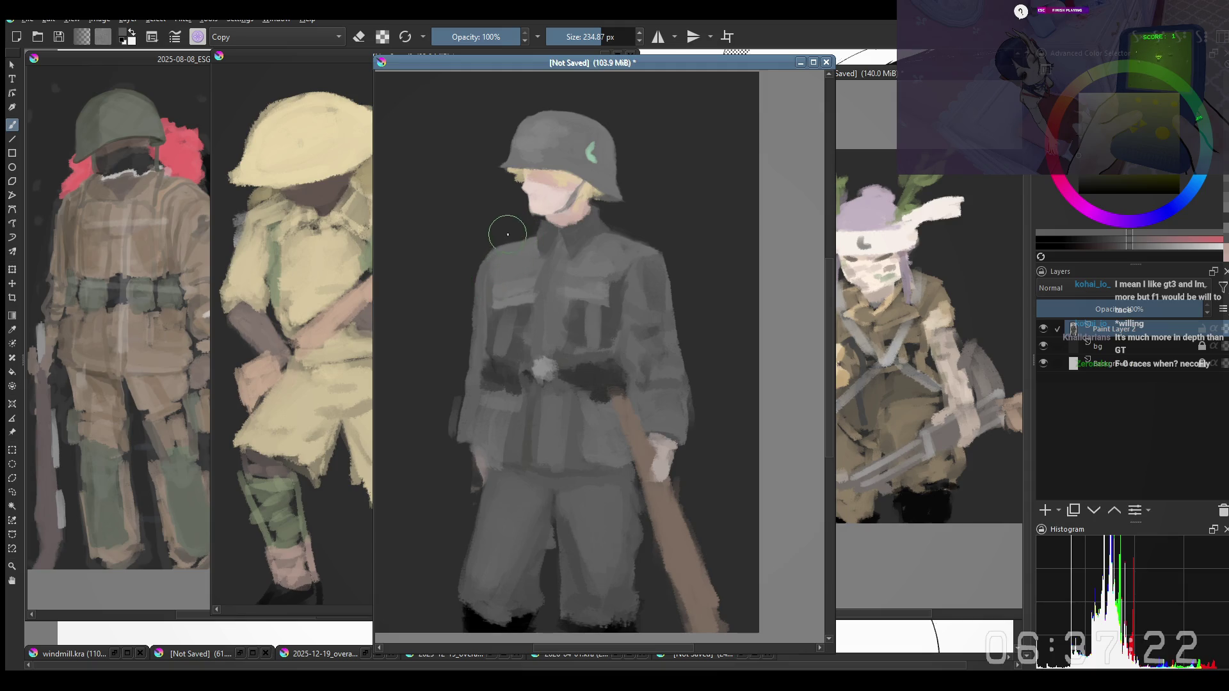
key(bracketleft)
key(bracketleft)
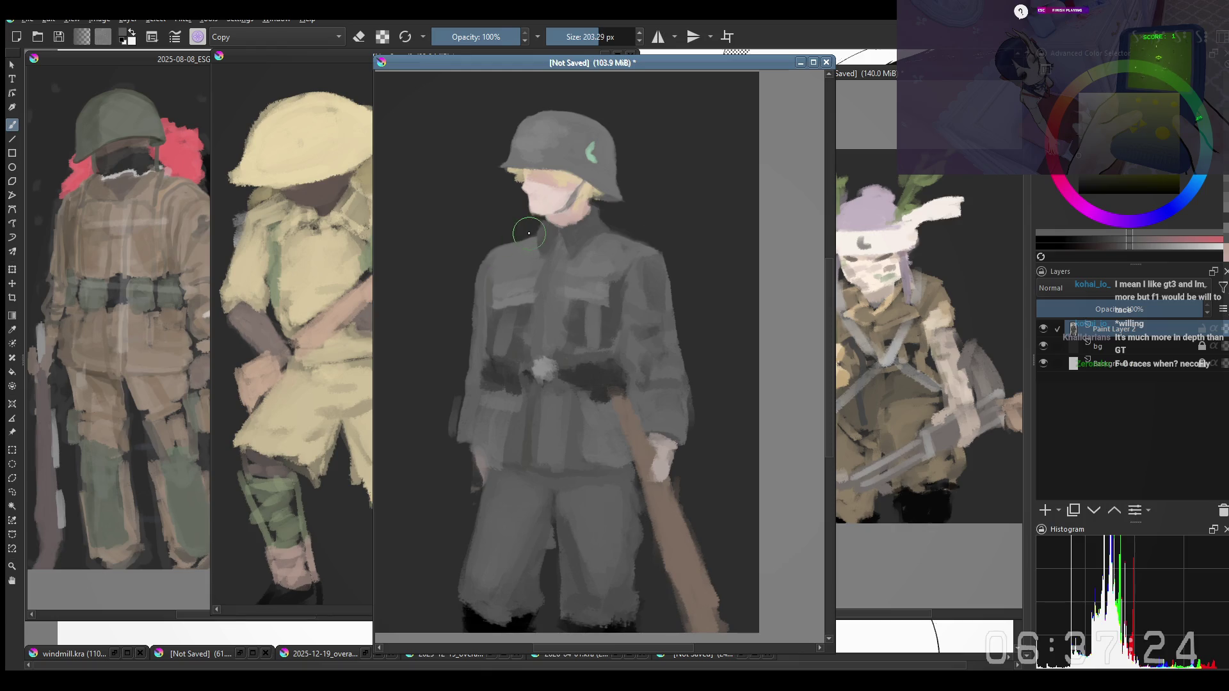
key(bracketleft)
drag(664, 321, 658, 301)
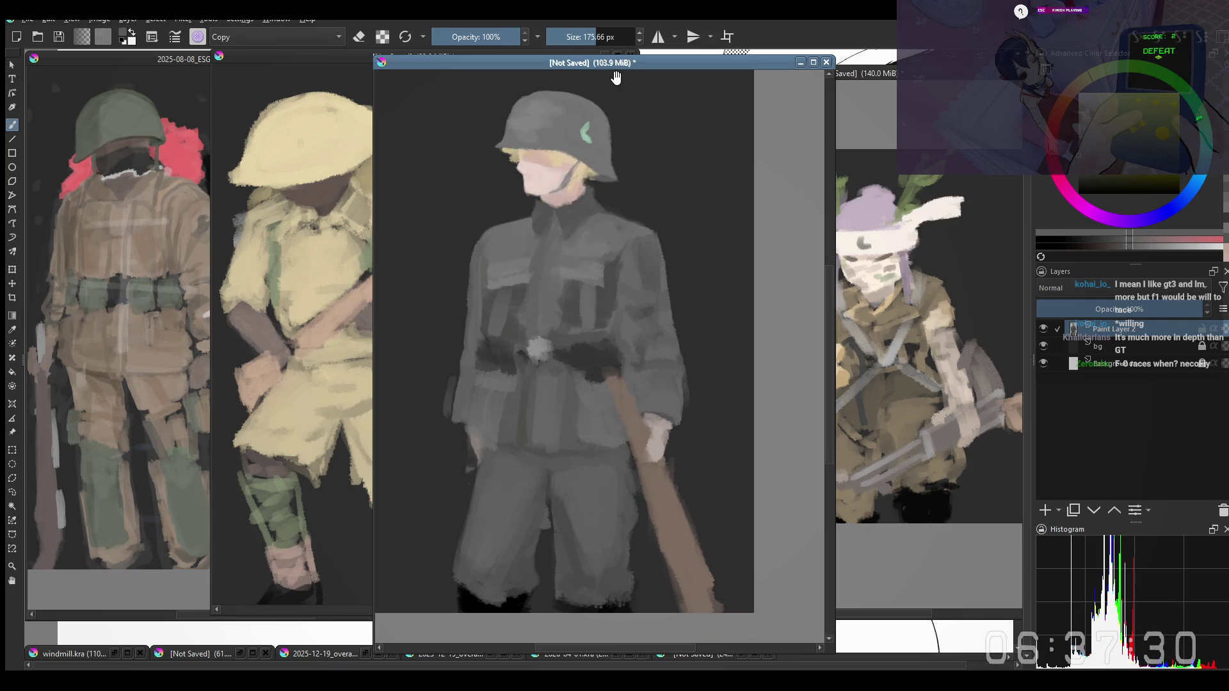
drag(604, 351, 601, 363)
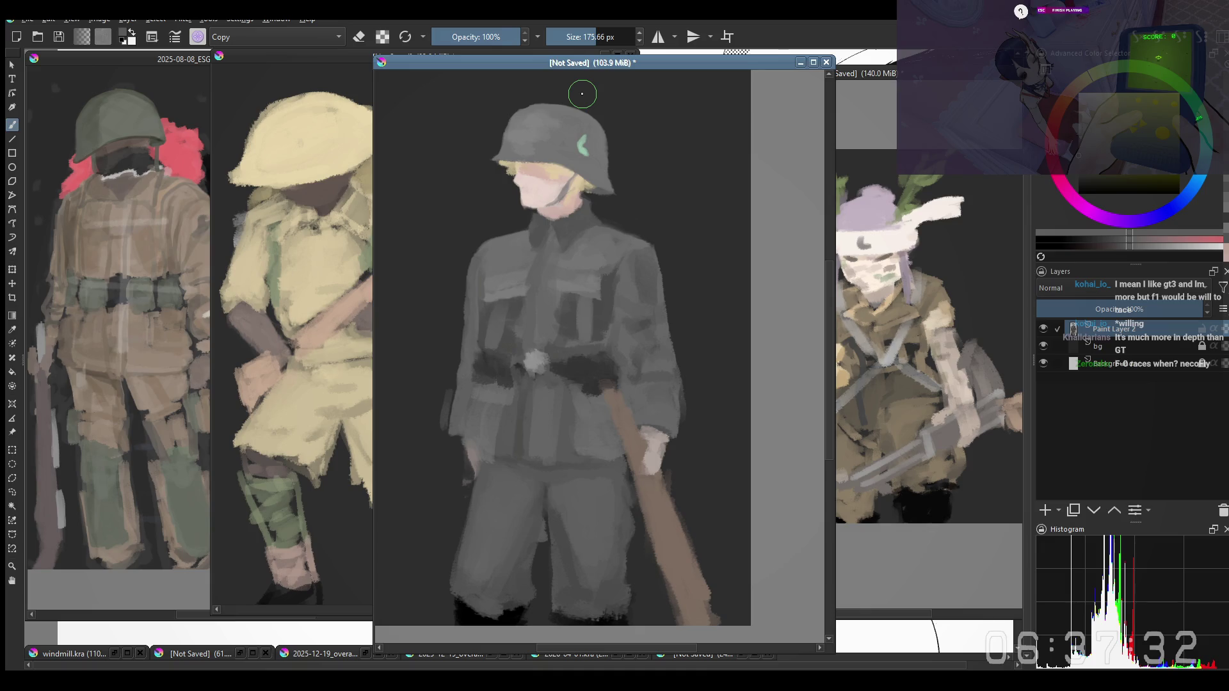
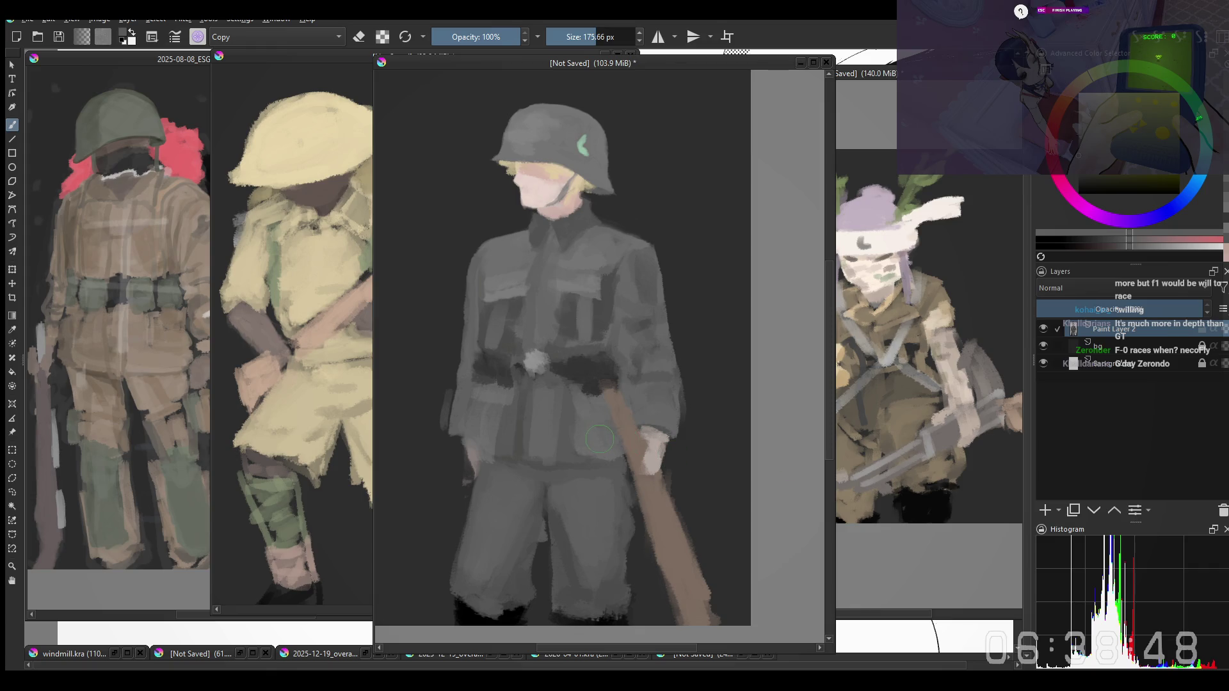
Shade the left side of the grey coat darker with an enlarged brush
drag(599, 439, 589, 438)
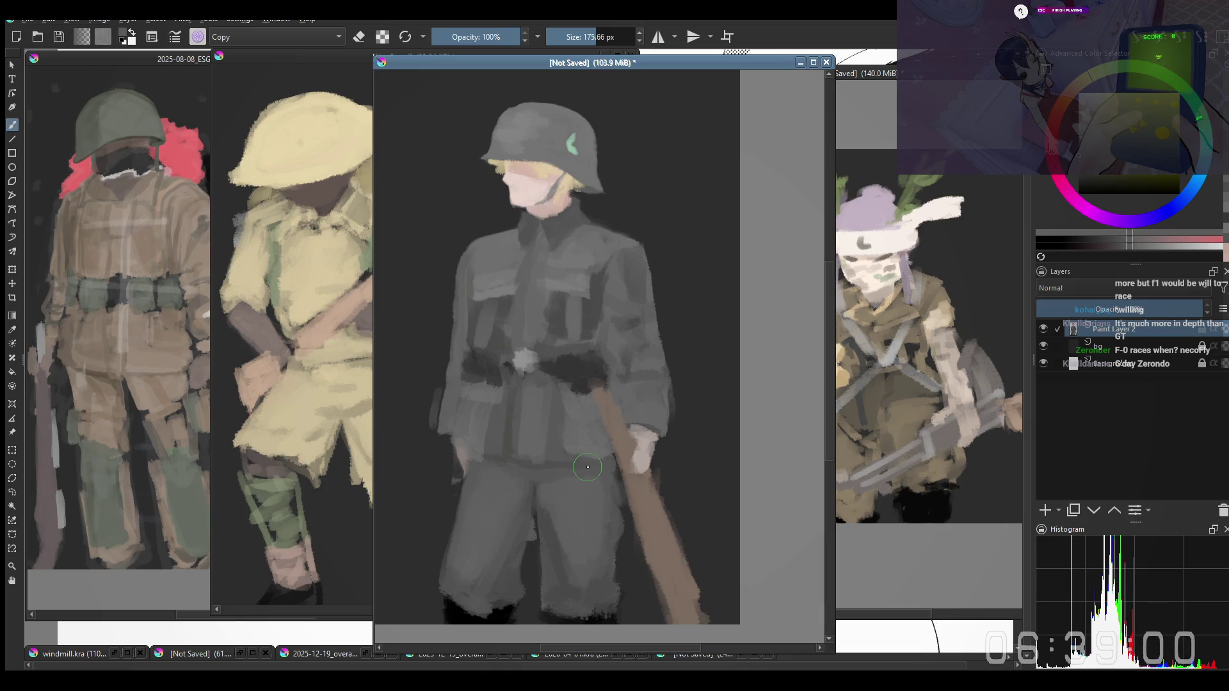
key(bracketright)
key(bracketright)
key(bracketright)
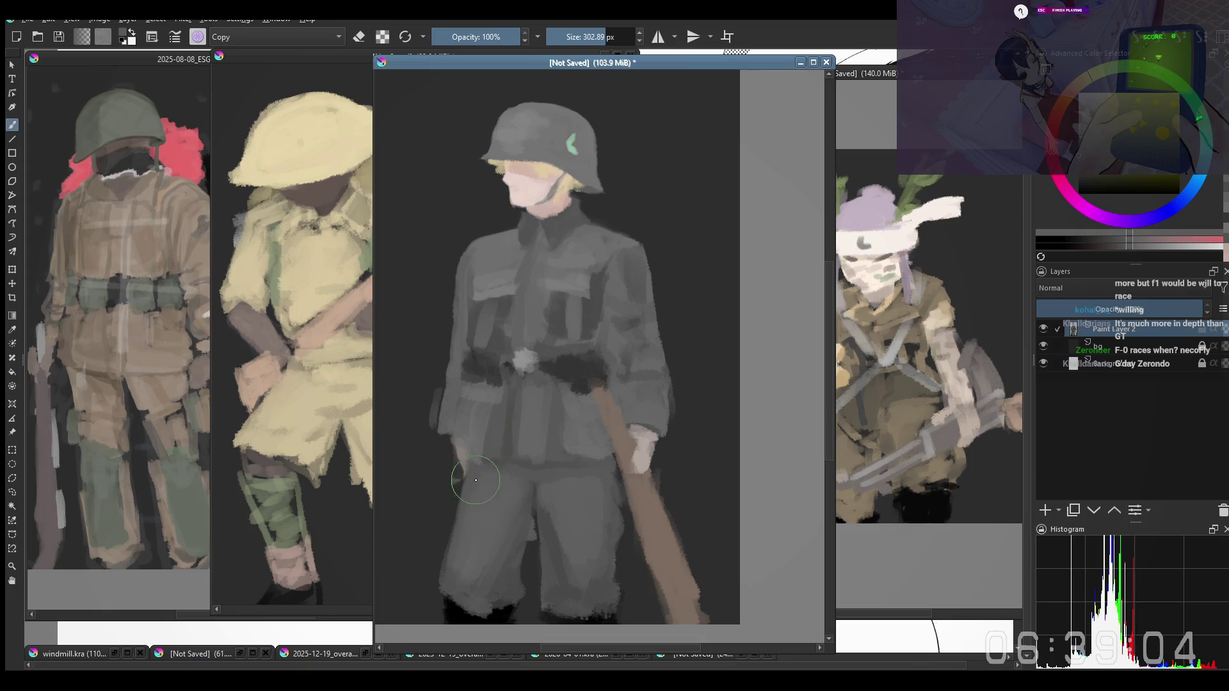
key(bracketright)
mouse_move(472, 459)
mouse_down()
mouse_move(489, 427)
mouse_move(539, 442)
mouse_up()
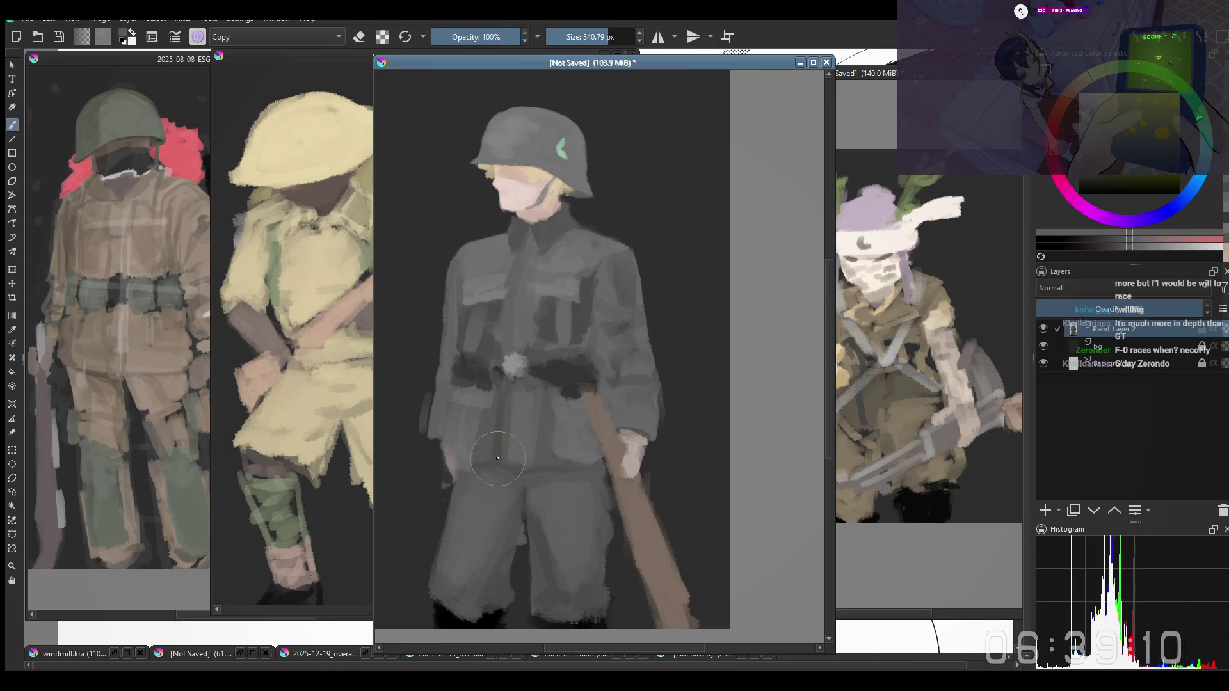
Nudge the view down and readjust the brush size with [ and ]
drag(519, 212, 517, 216)
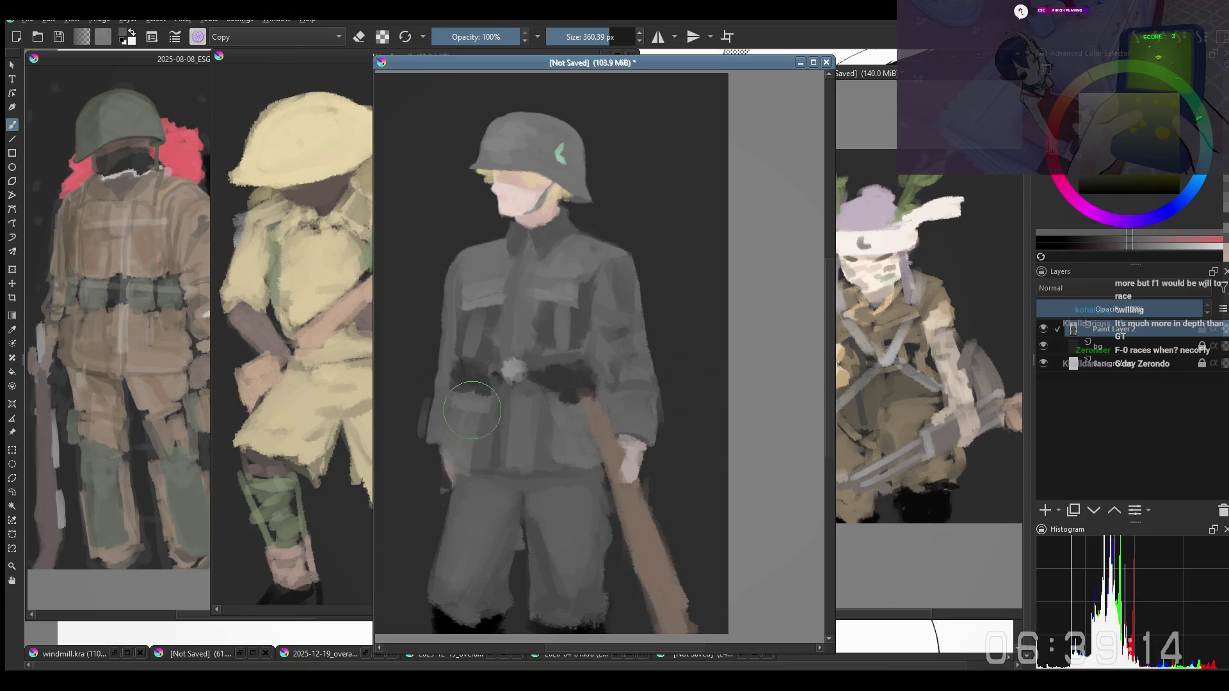
key(bracketright)
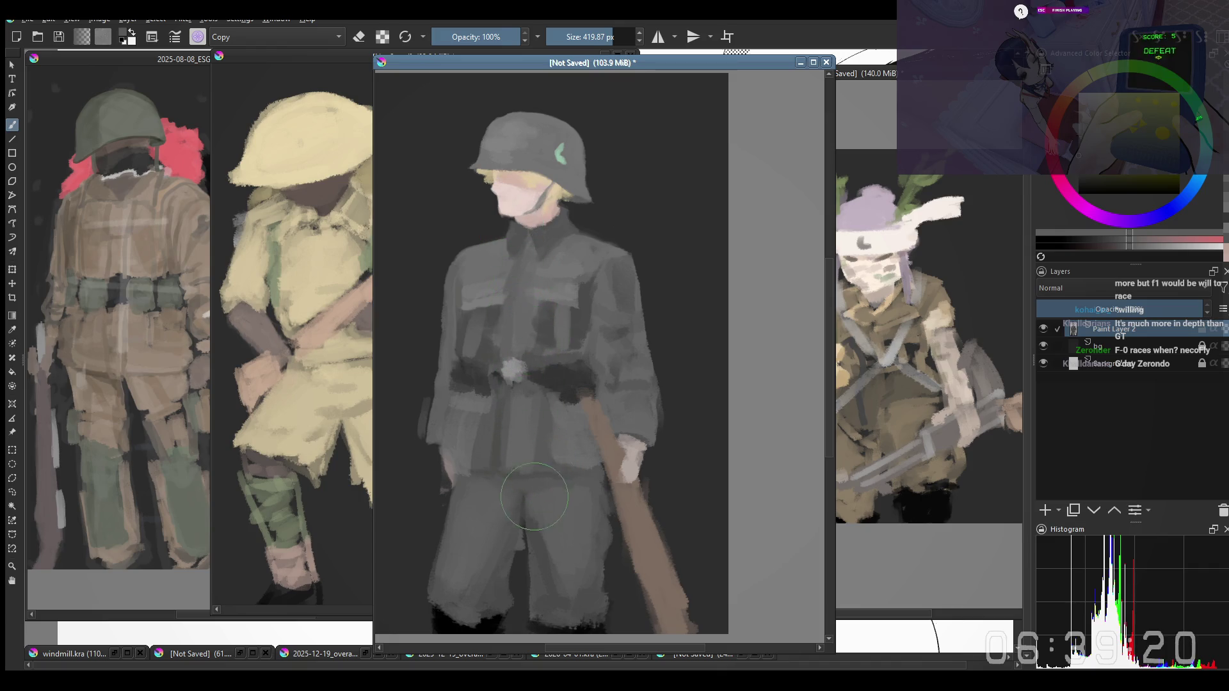
key(bracketleft)
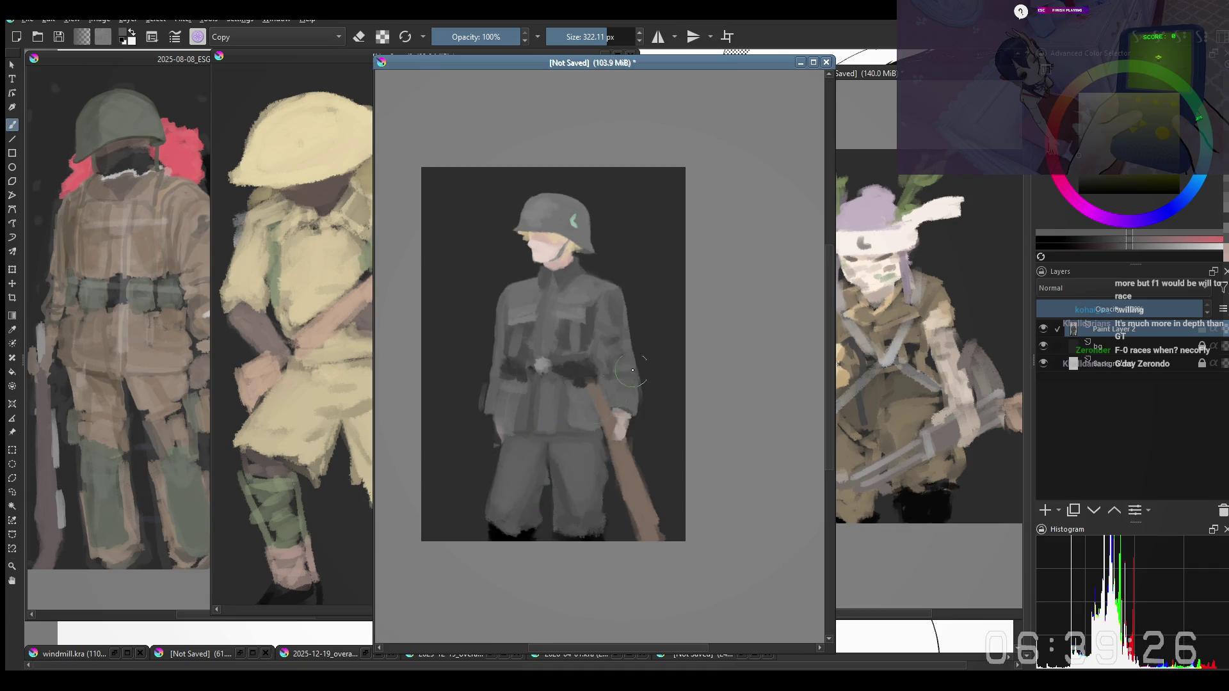
scroll(520, 455, up, 2)
key(bracketright)
mouse_move(509, 469)
mouse_down()
mouse_move(490, 499)
mouse_move(505, 492)
mouse_move(475, 512)
mouse_up()
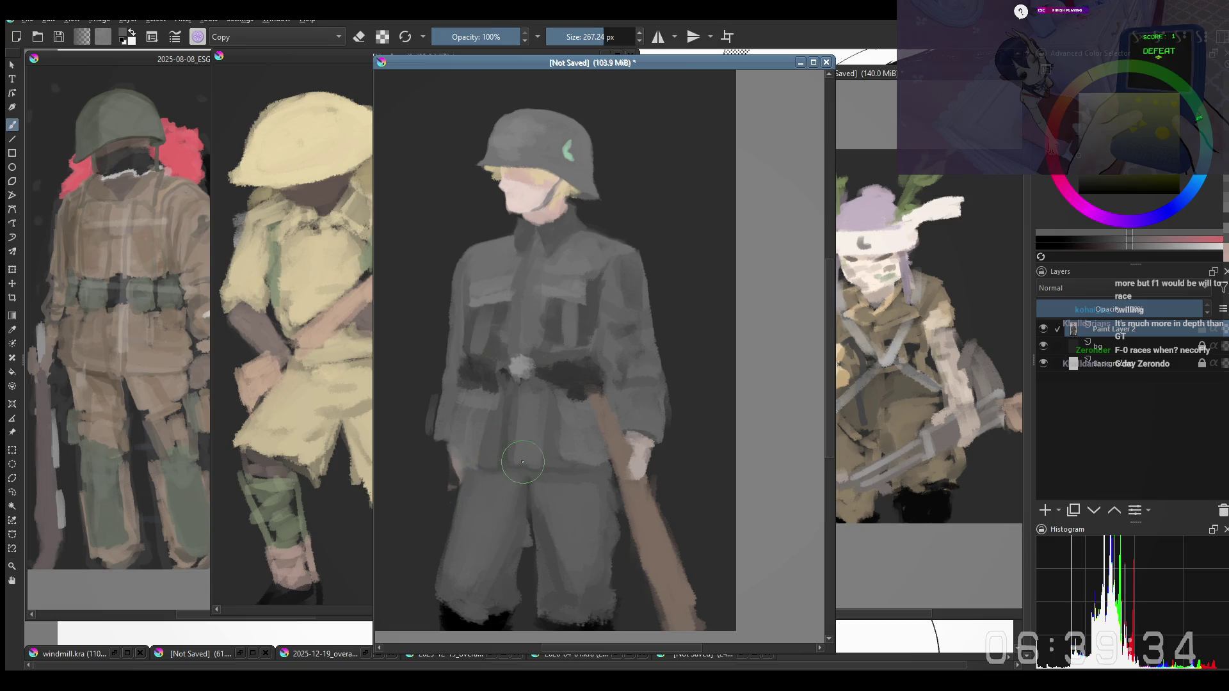
drag(532, 533, 521, 545)
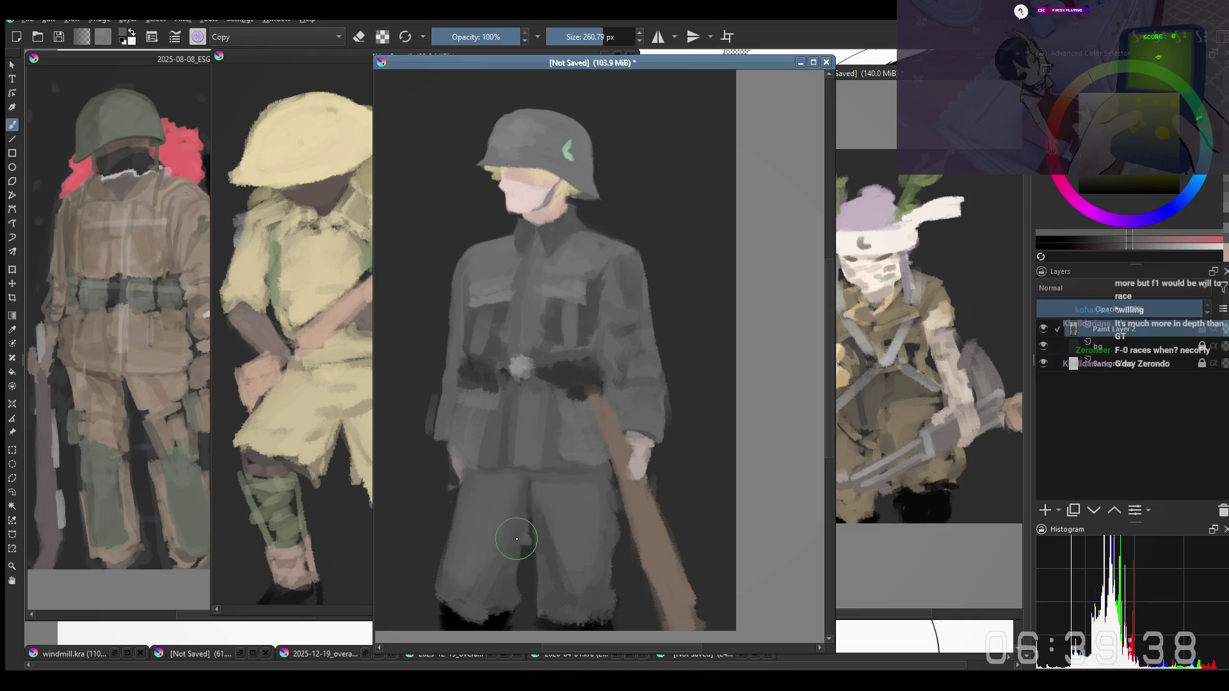
mouse_move(529, 549)
mouse_down()
mouse_move(541, 523)
mouse_move(542, 549)
mouse_move(549, 466)
mouse_up()
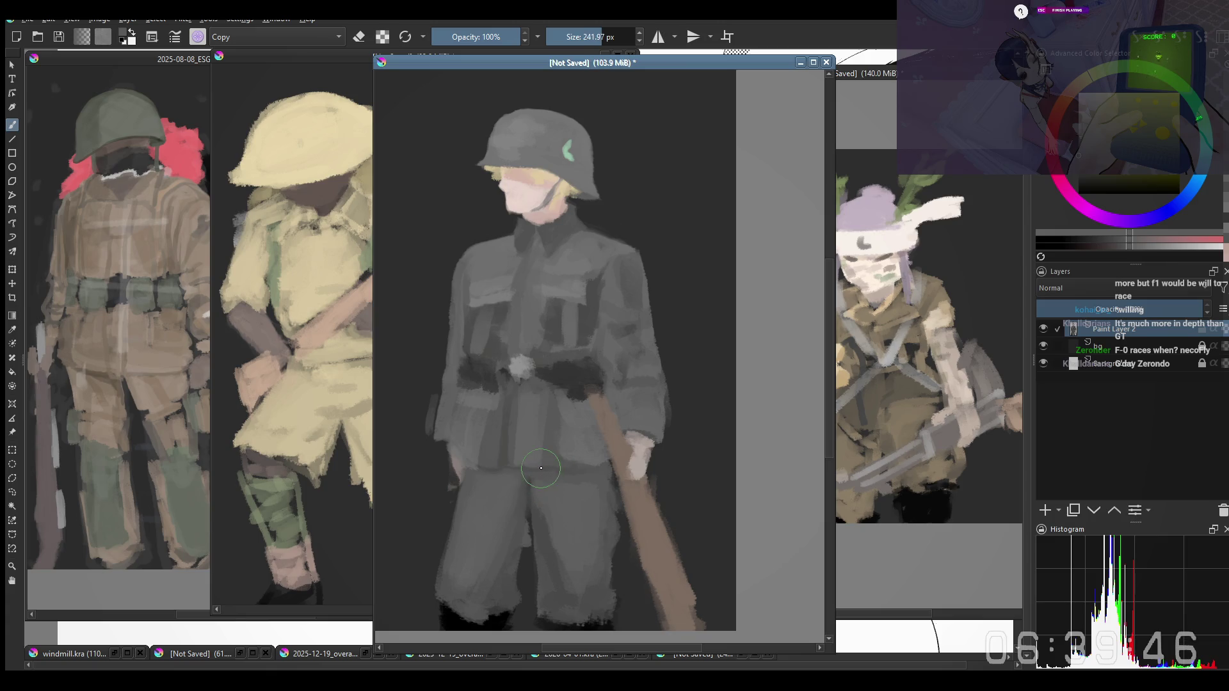
mouse_move(561, 506)
mouse_down()
mouse_move(553, 479)
mouse_move(592, 439)
mouse_up()
drag(581, 471, 582, 460)
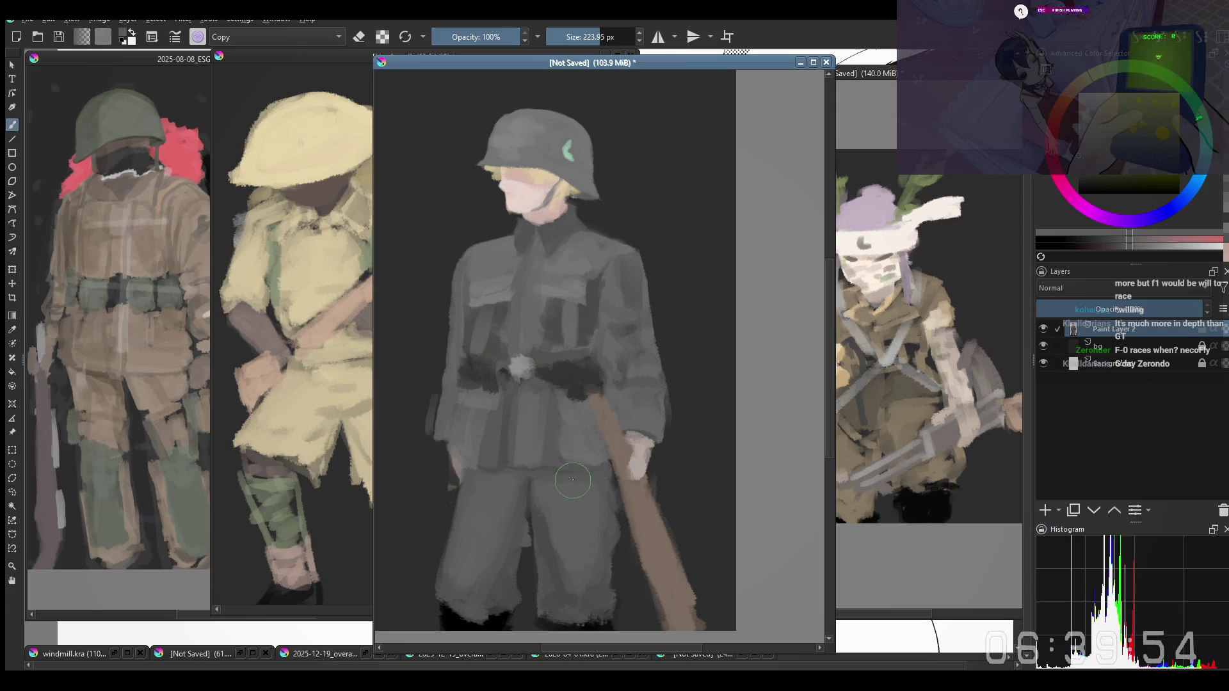
mouse_move(567, 471)
shift+mouse_down()
mouse_move(636, 463)
mouse_move(634, 555)
shift+mouse_up()
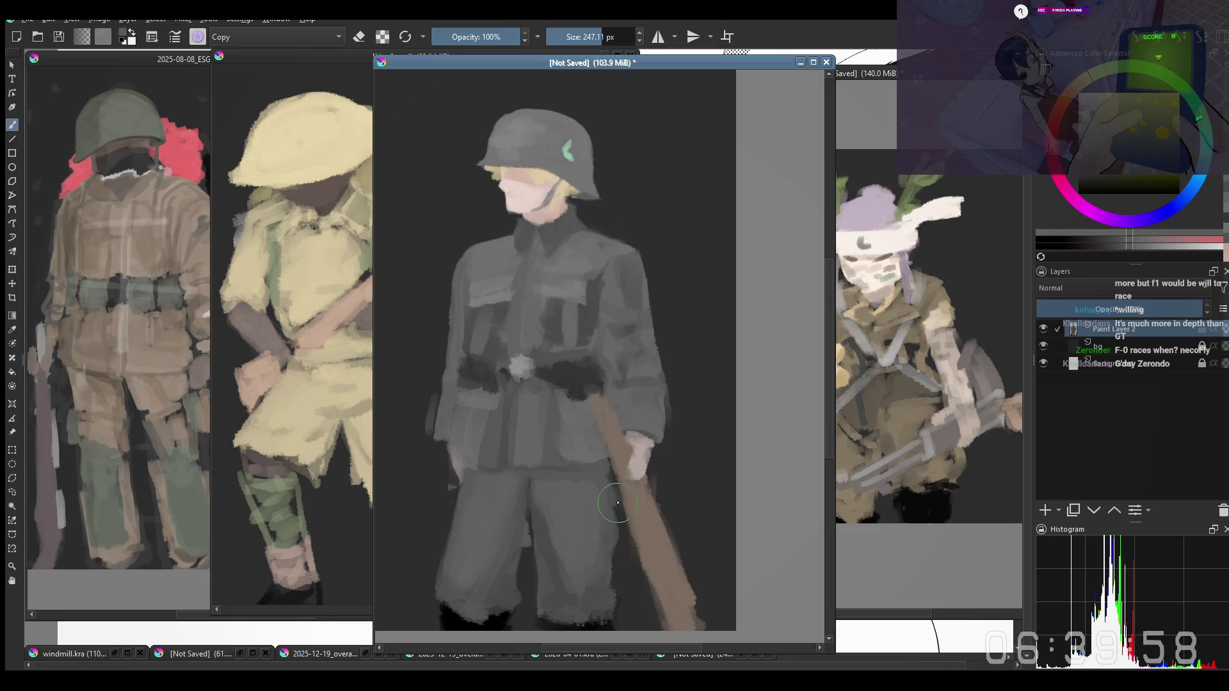
drag(625, 584, 618, 536)
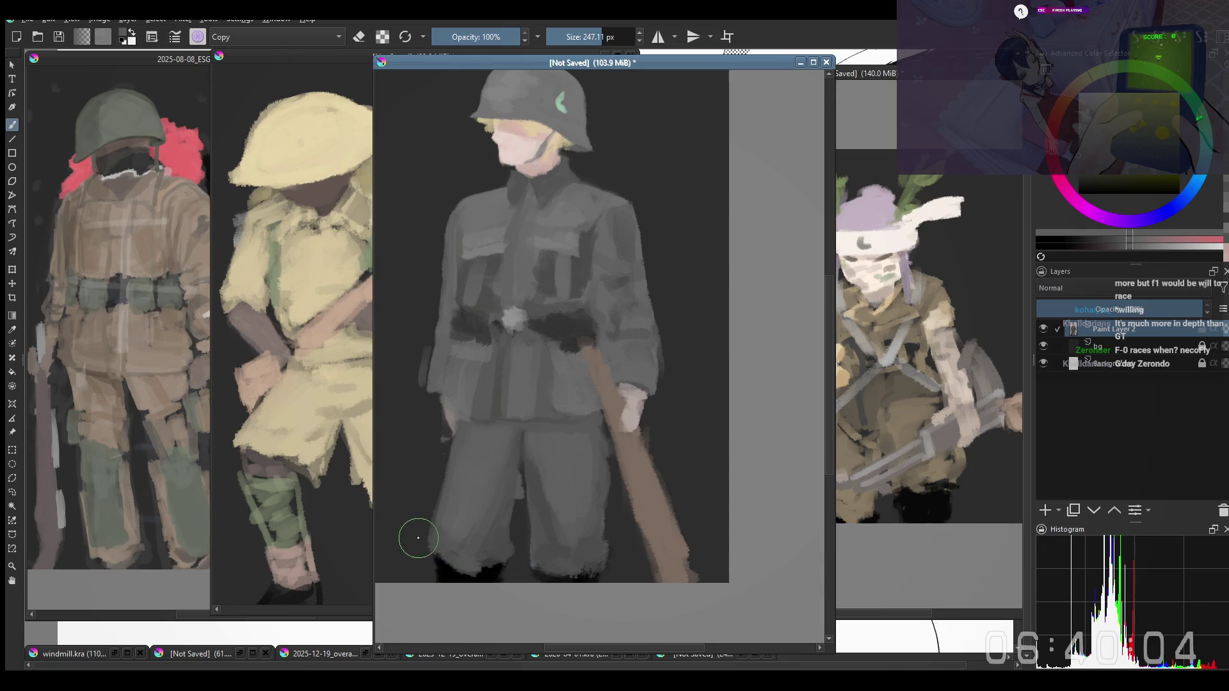
Enlarge the brush and zoom out and back in to check the whole soldier
key(bracketright)
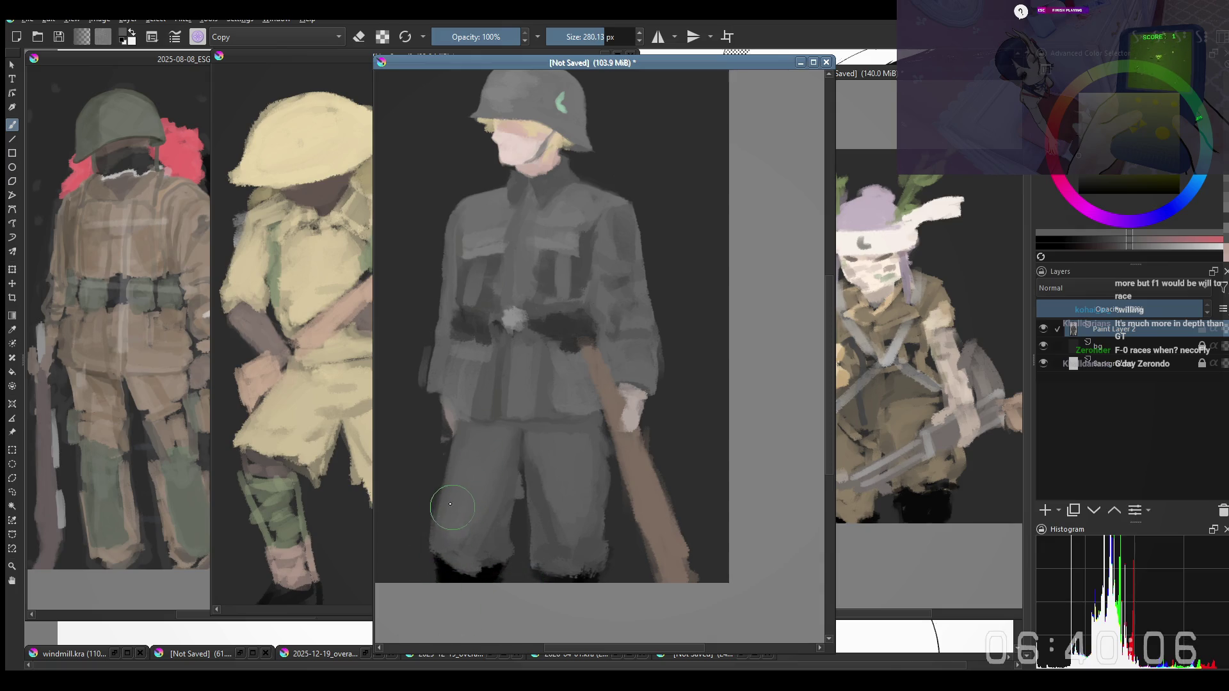
key(bracketright)
key(minus)
key(plus)
key(plus)
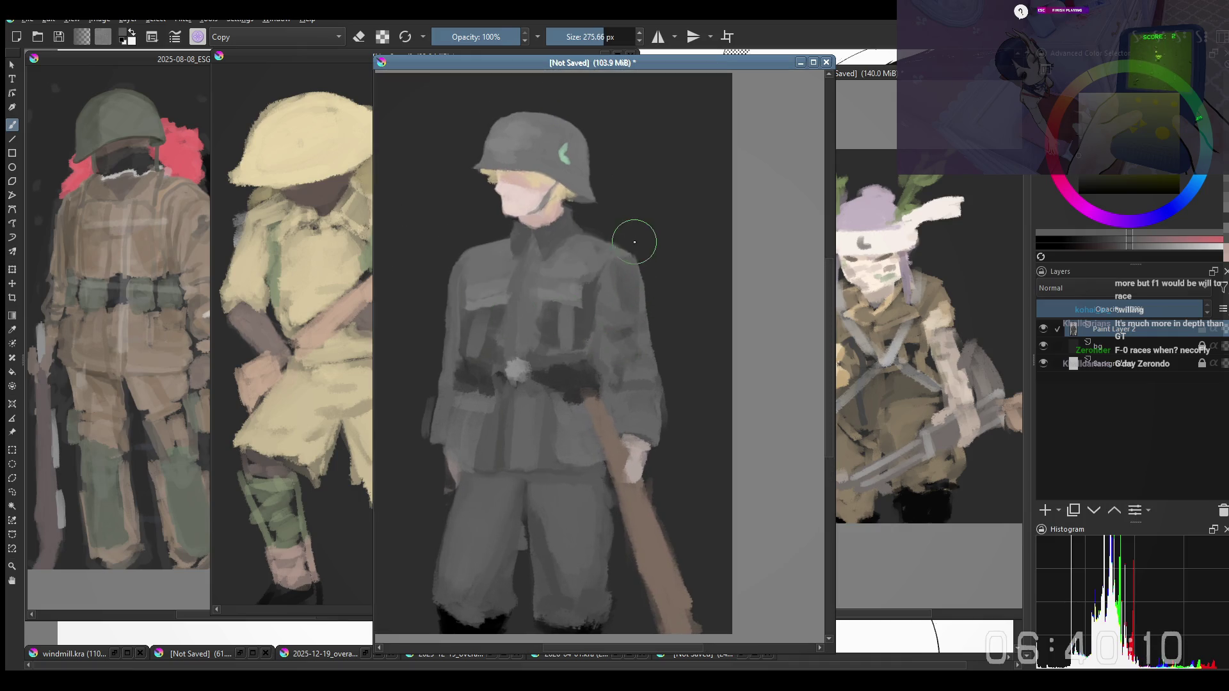
key(minus)
key(minus)
key(plus)
key(plus)
Bring the top of the helmet into view and shrink the brush to about half size
drag(453, 300, 458, 346)
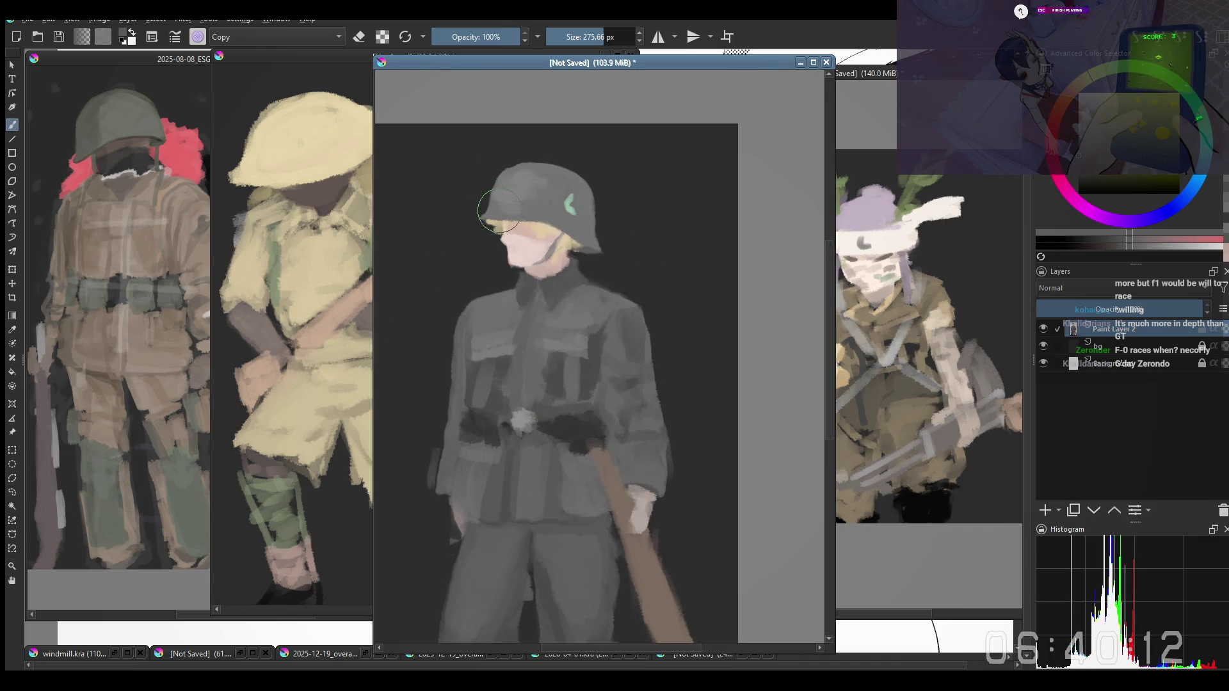
key(bracketright)
shift+drag(542, 175, 515, 173)
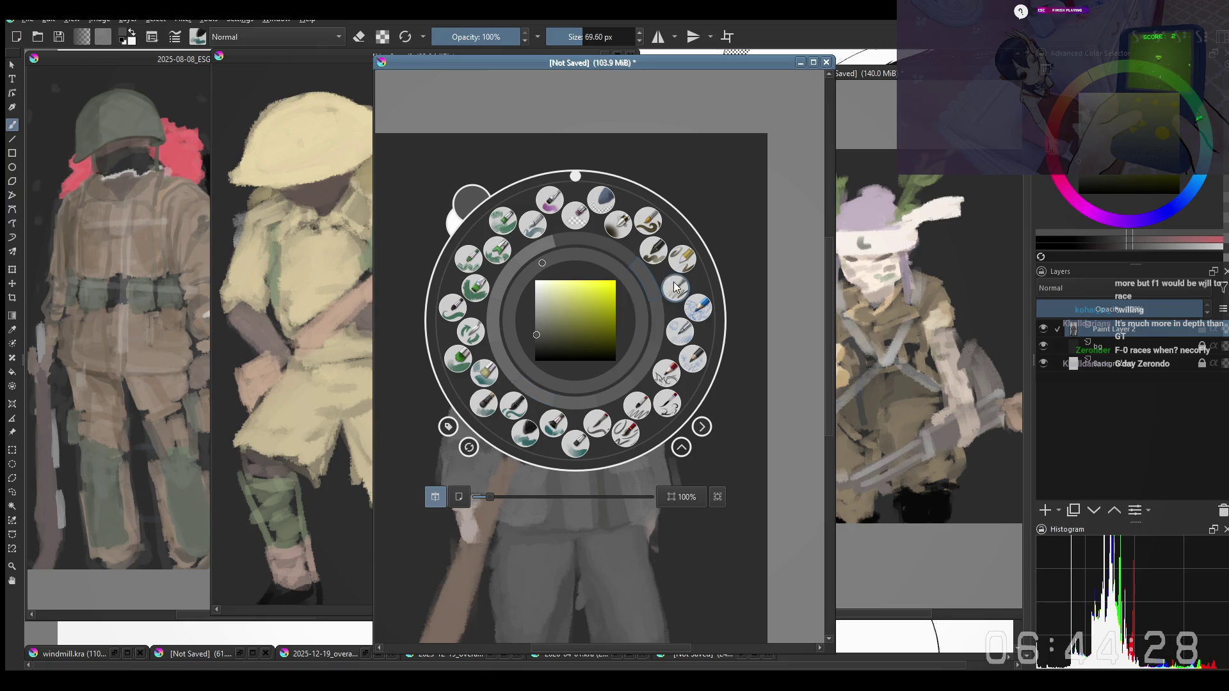
Pick a smaller brush preset and sample several greys from the jacket as the painting colour
click(573, 445)
drag(563, 329, 552, 303)
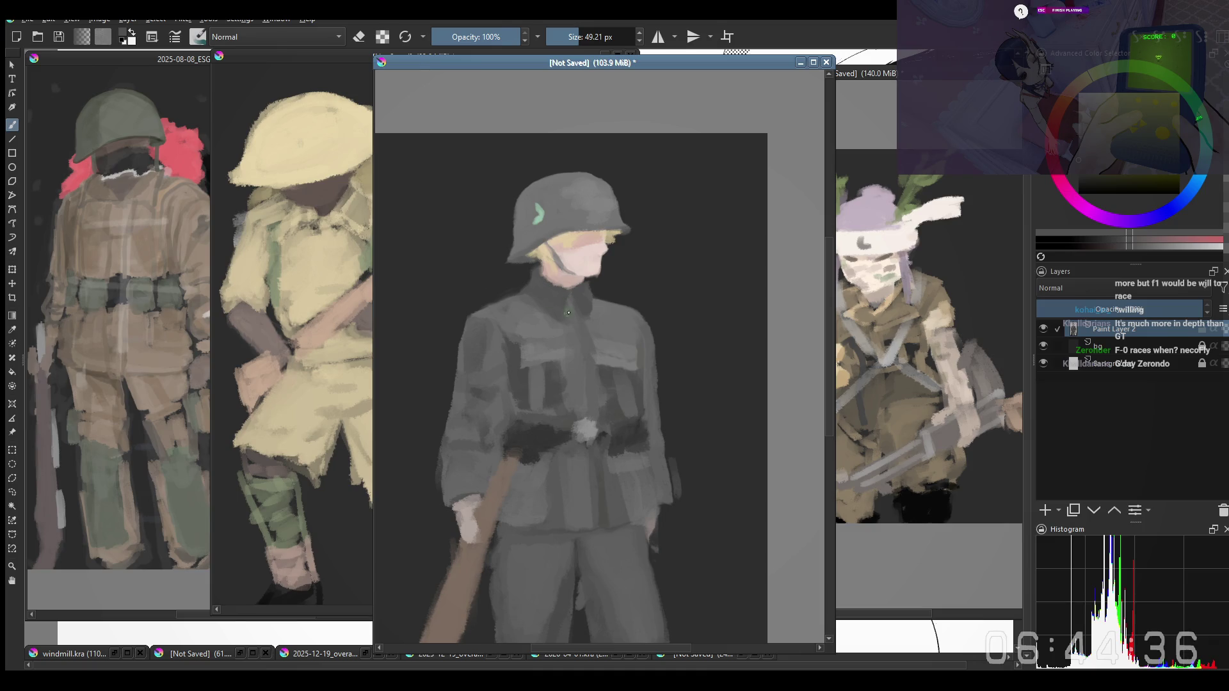
ctrl+click(600, 314)
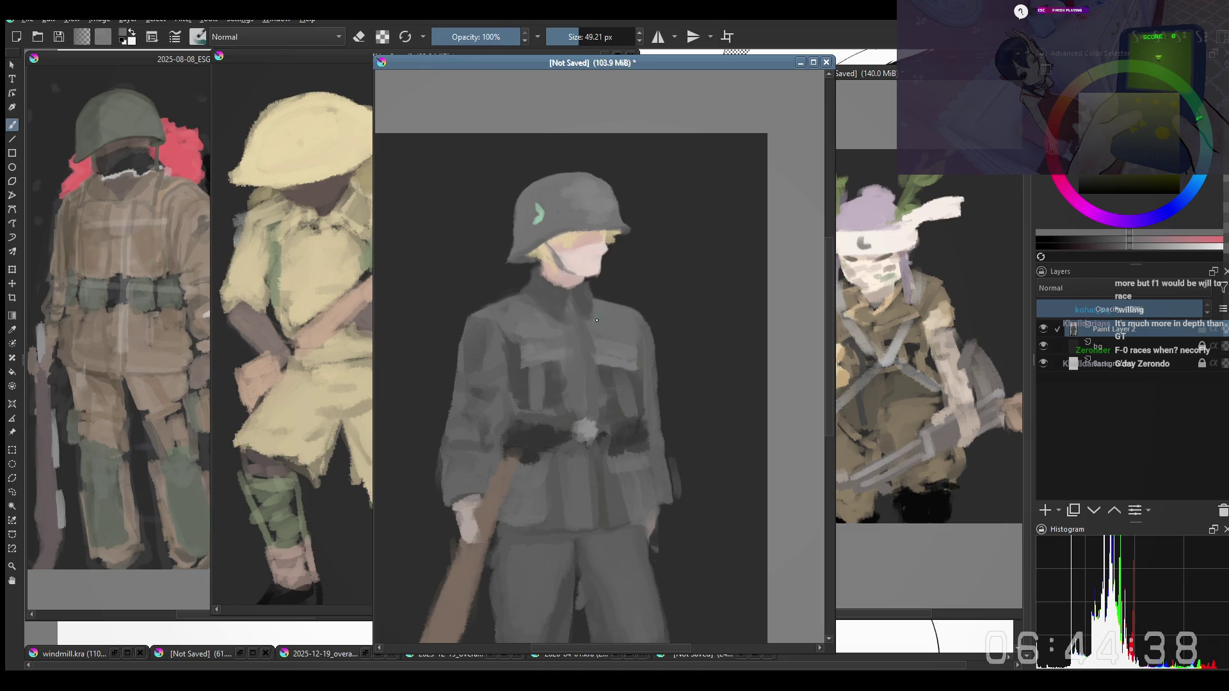
ctrl+click(579, 301)
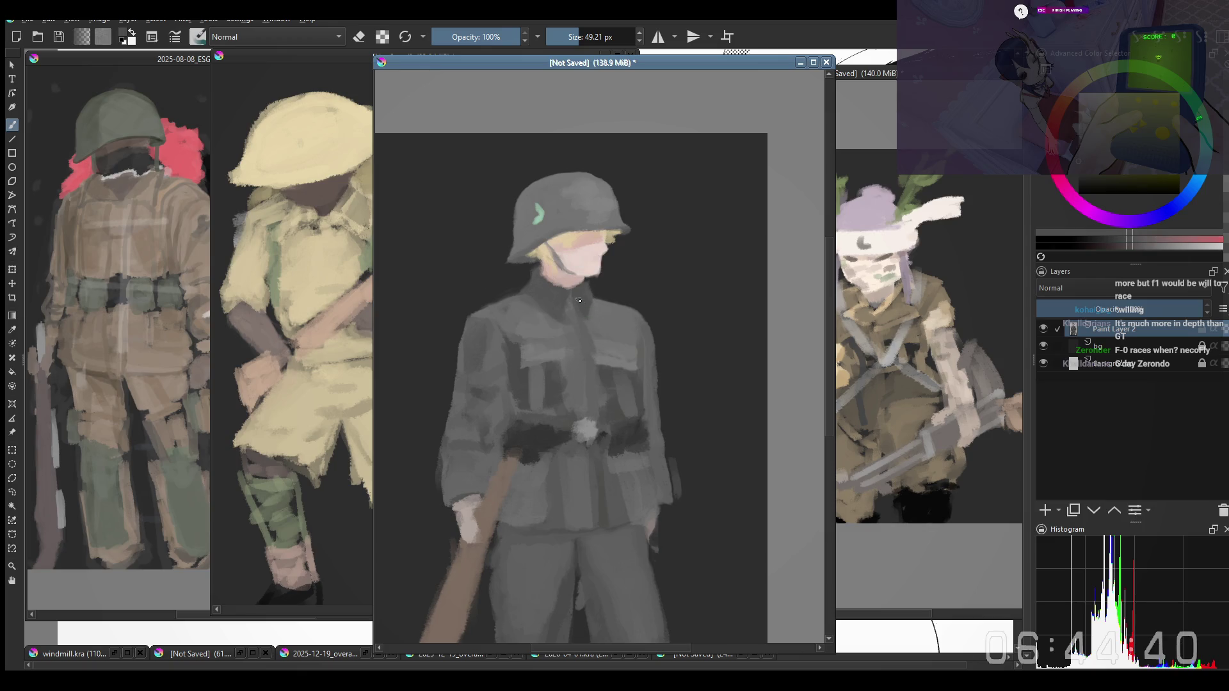
ctrl+click(505, 316)
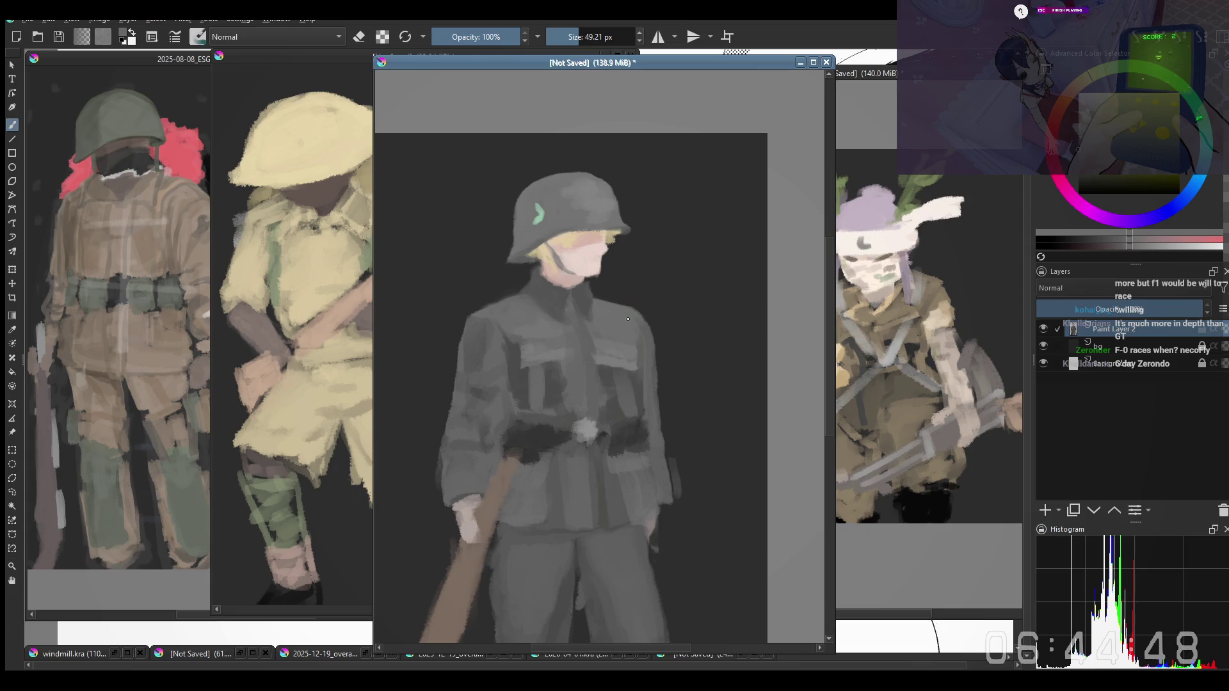
scroll(618, 273, down, 2)
scroll(619, 272, up, 1)
scroll(617, 336, up, 1)
scroll(618, 336, down, 1)
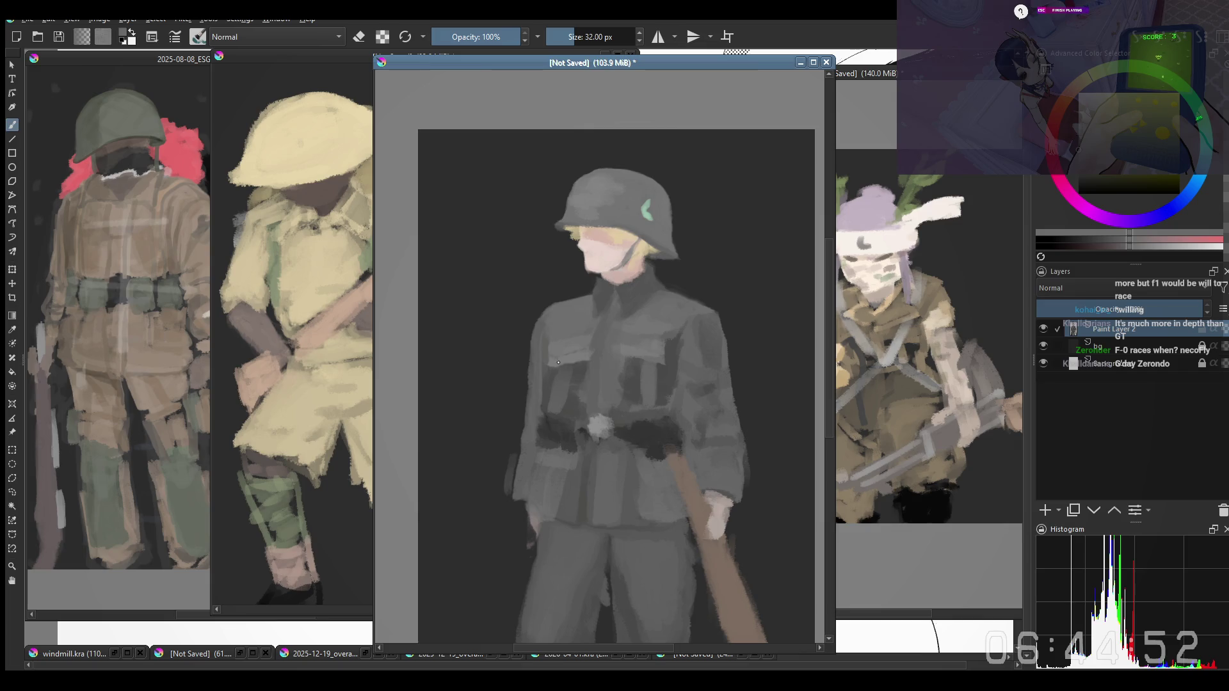
Sample a face colour and choose a different brush preset (49.21 px) from the pop-up palette
right_click(556, 340)
right_click(595, 322)
ctrl+click(633, 288)
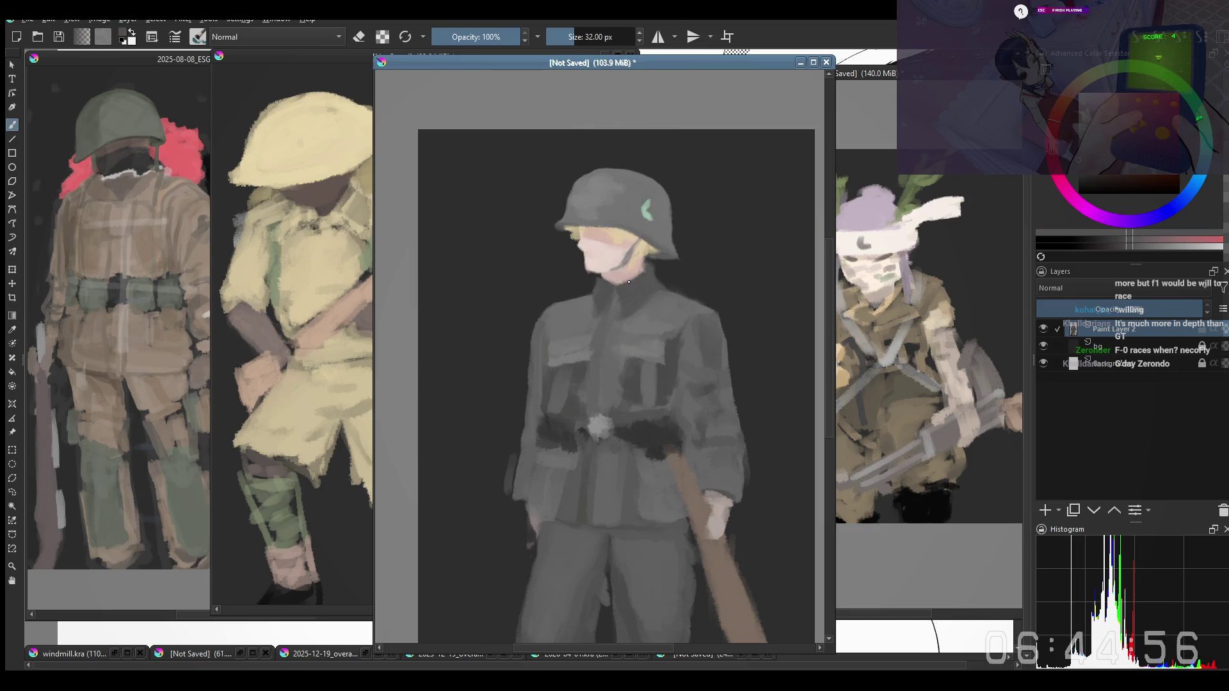
right_click(620, 302)
click(619, 425)
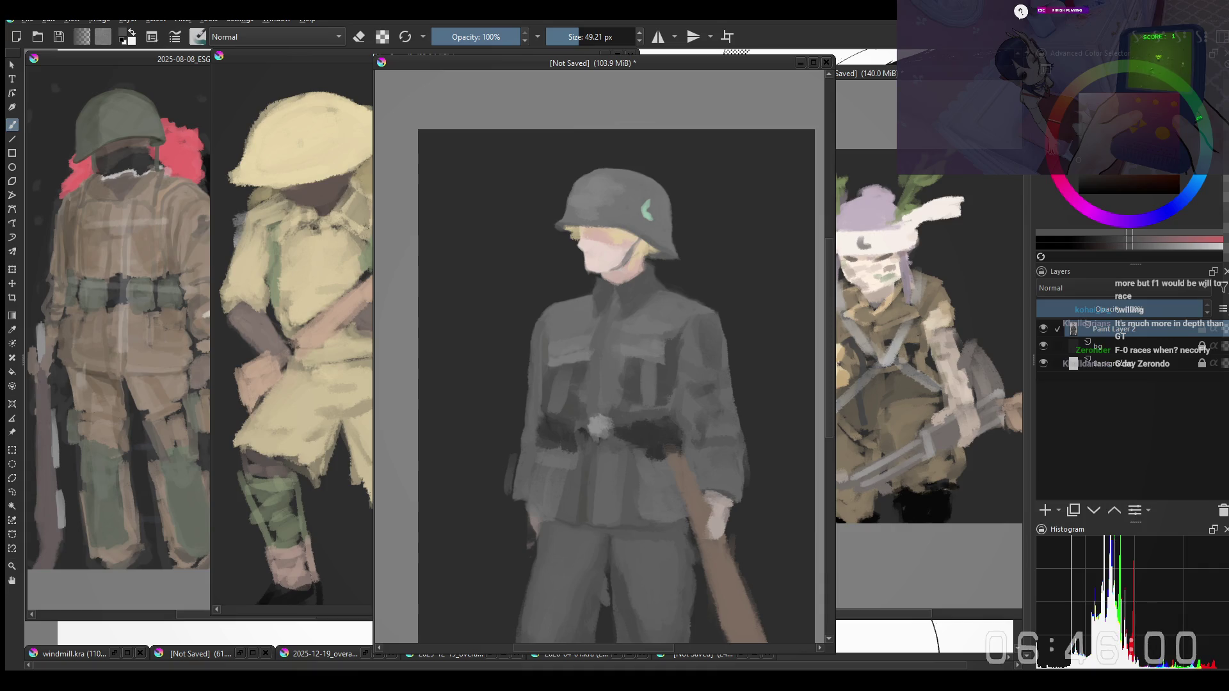
click(771, 383)
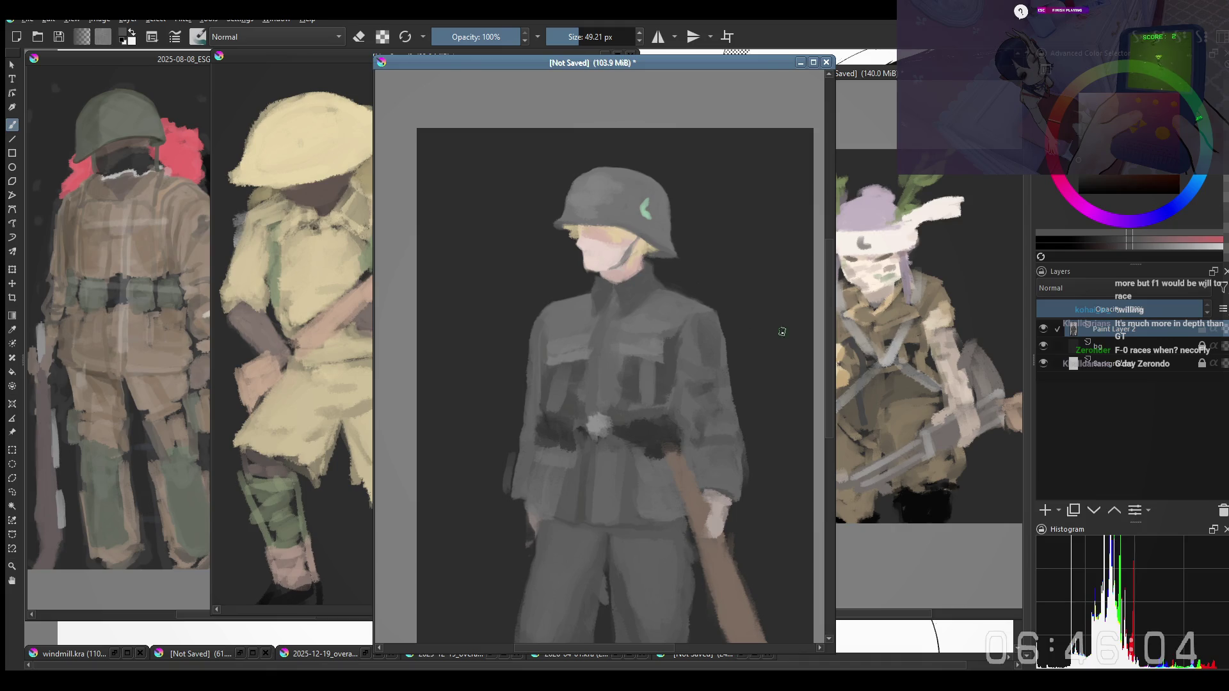
Enlarge the brush and sample greys from the belt area beside the buckle
ctrl+click(625, 418)
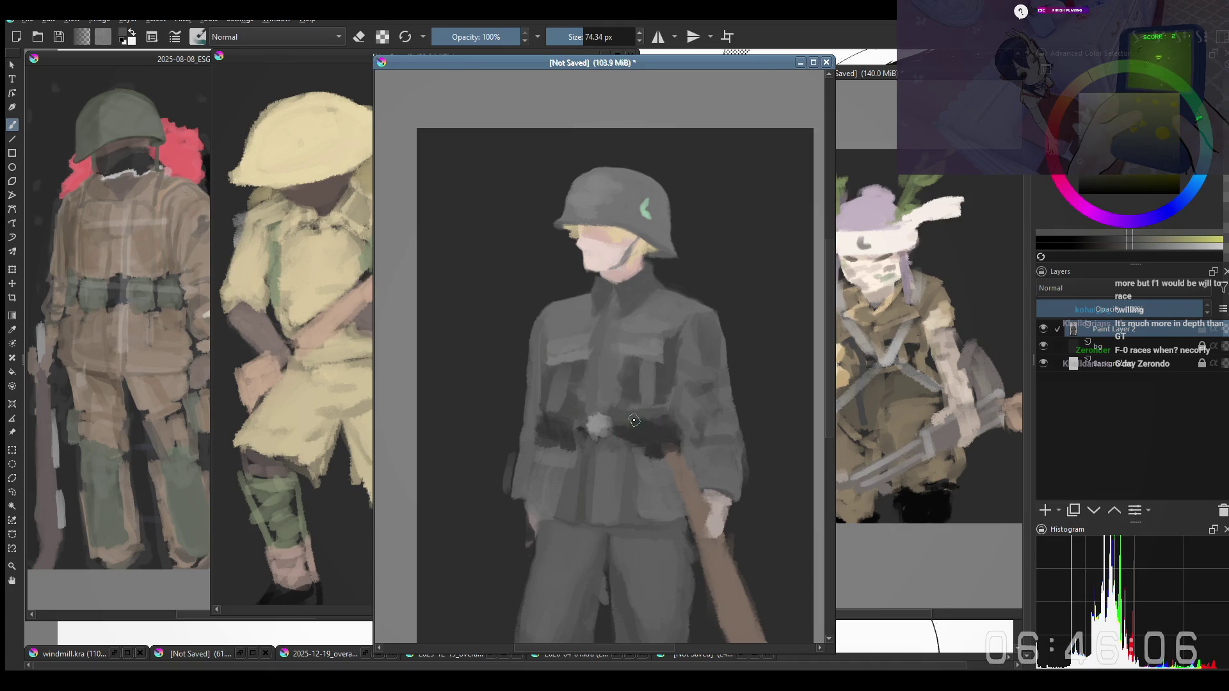
drag(626, 418, 658, 426)
ctrl+click(638, 412)
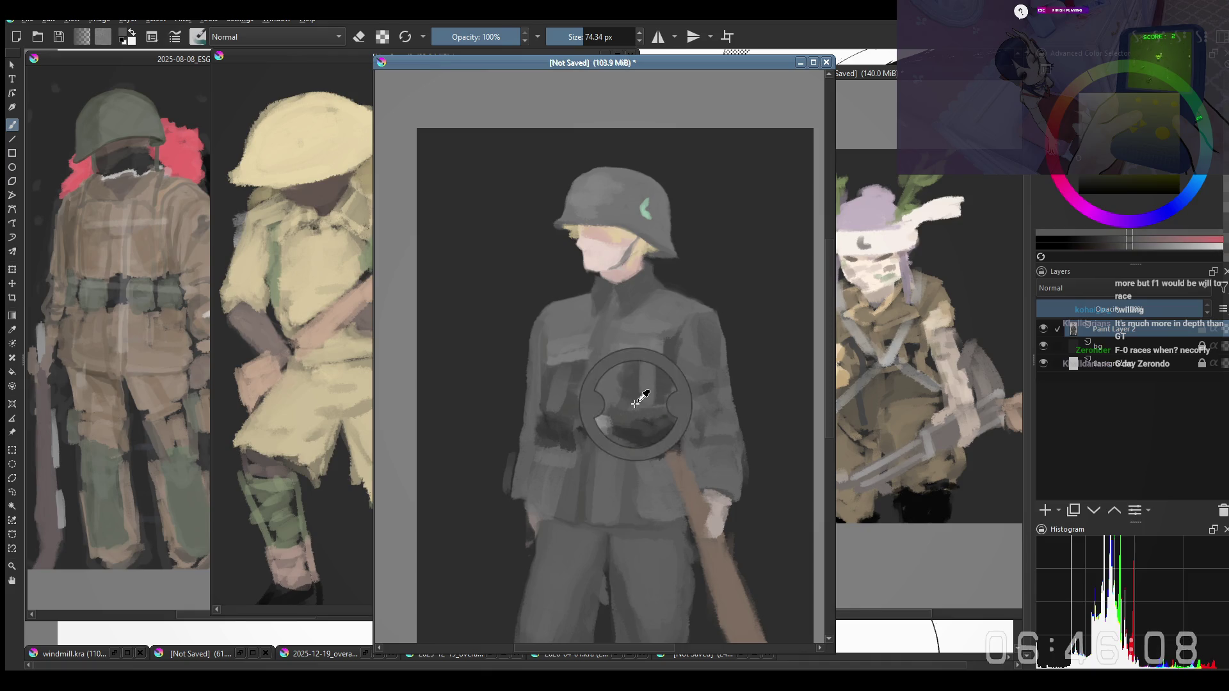
ctrl+click(597, 427)
Repaint the belt buckle in quieter greys, darkening its light strip, then mirror the view
mouse_move(598, 426)
mouse_down()
mouse_move(601, 438)
mouse_move(603, 418)
mouse_move(593, 432)
mouse_up()
ctrl+click(606, 407)
ctrl+click(581, 373)
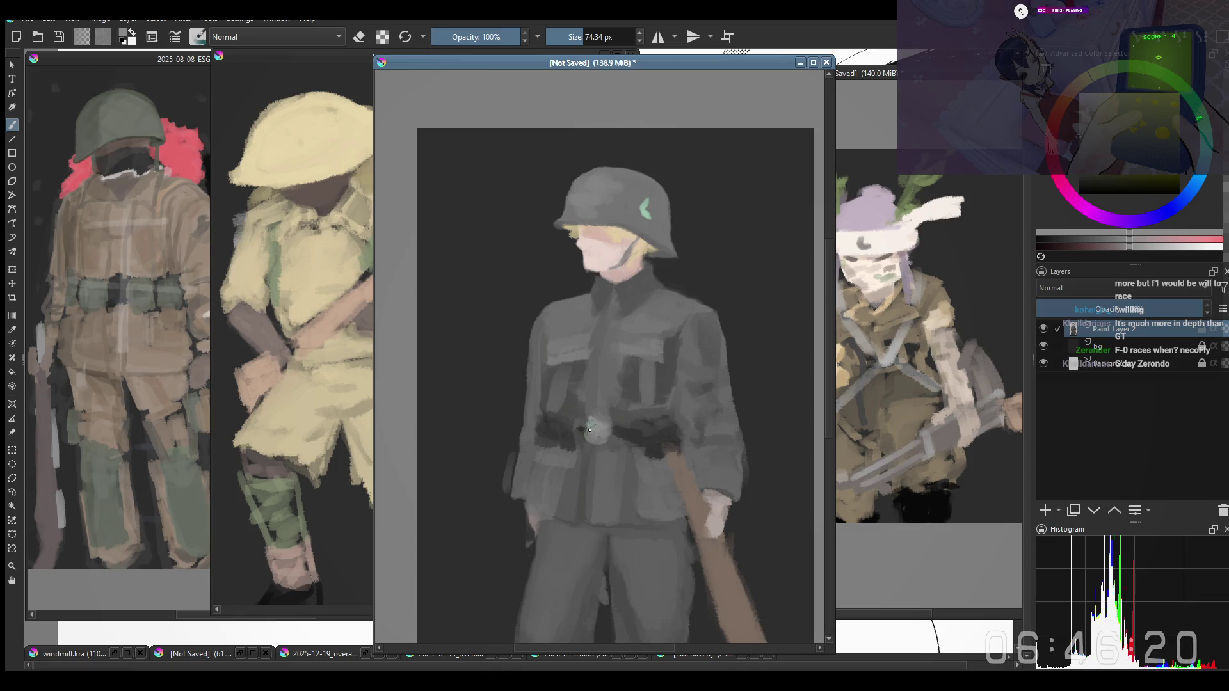
key(m)
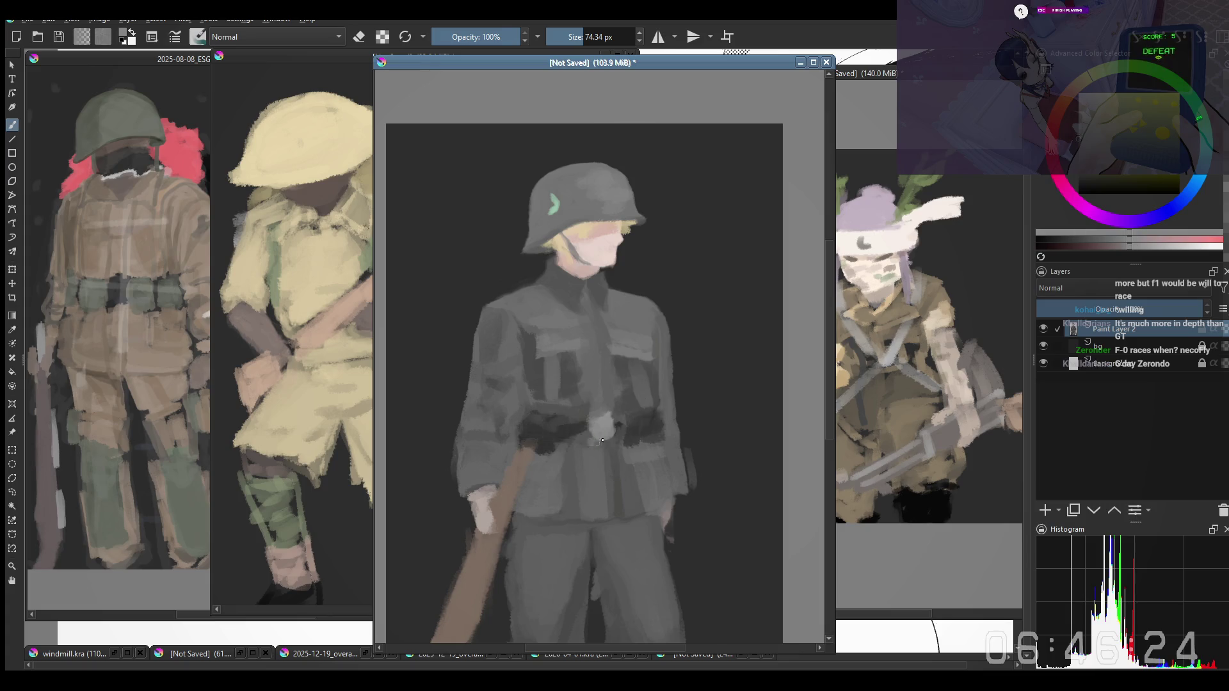
Dab sampled grey onto the jacket just above the belt and reduce the brush size
ctrl+click(585, 481)
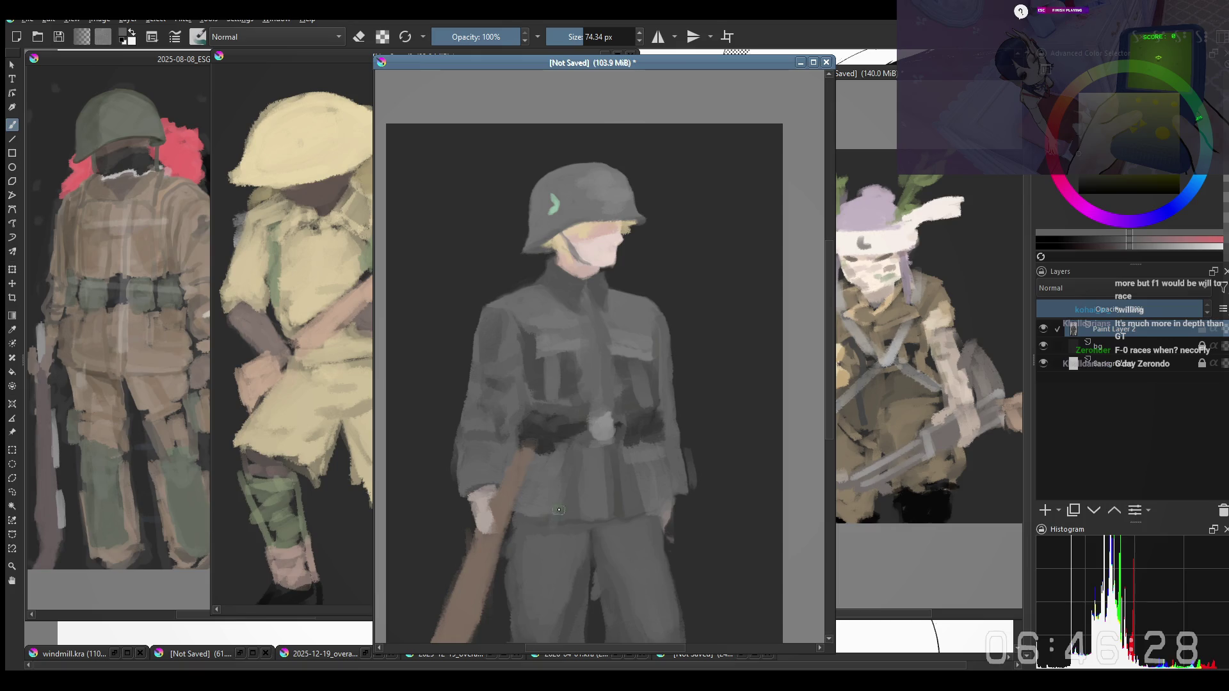
click(632, 449)
click(615, 439)
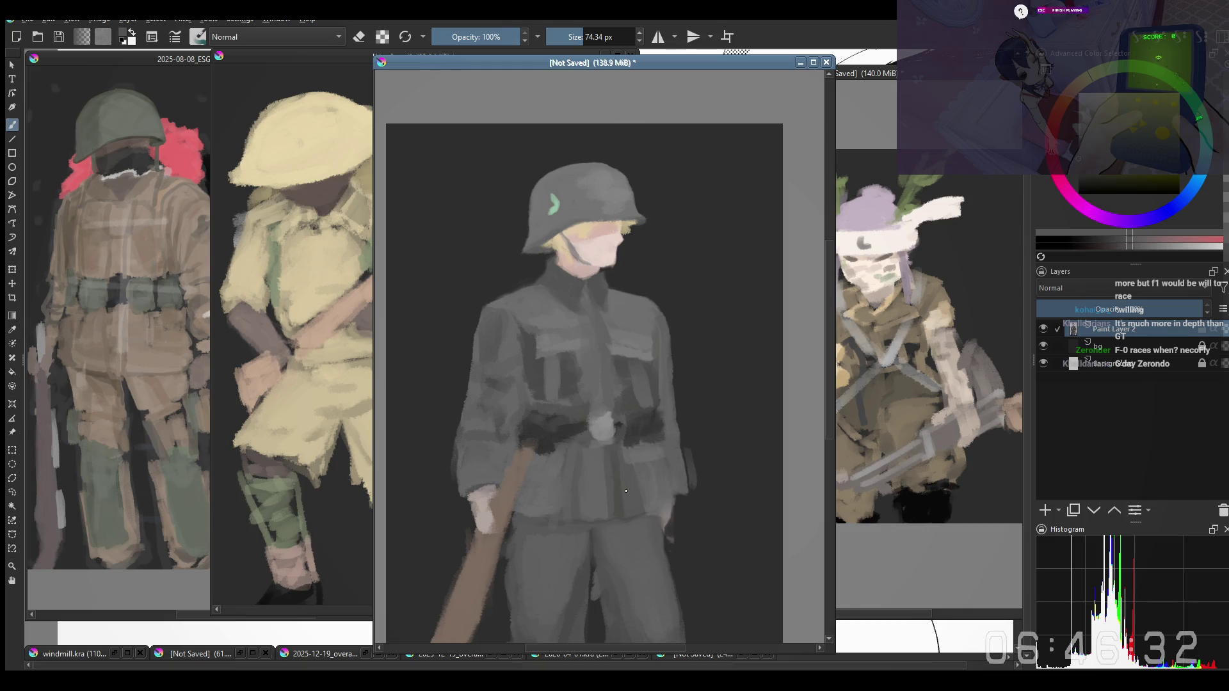
ctrl+click(612, 461)
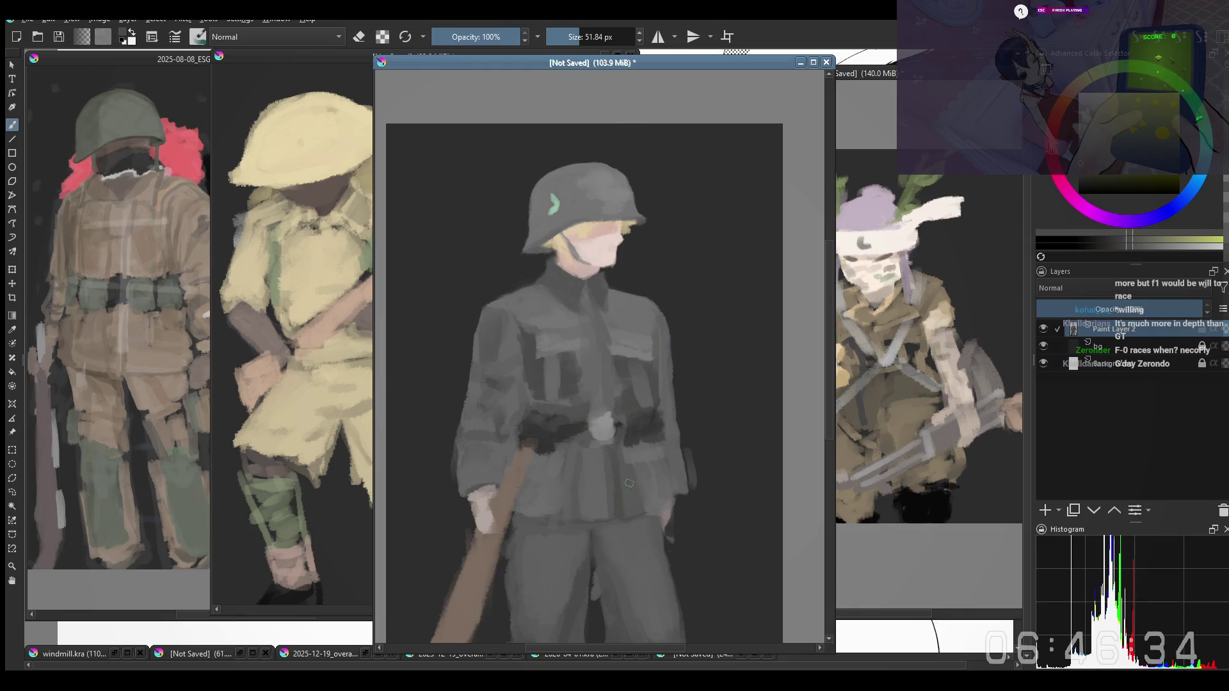
Sample colours around the belt and paint grey over part of the black belt
ctrl+click(622, 469)
ctrl+click(619, 429)
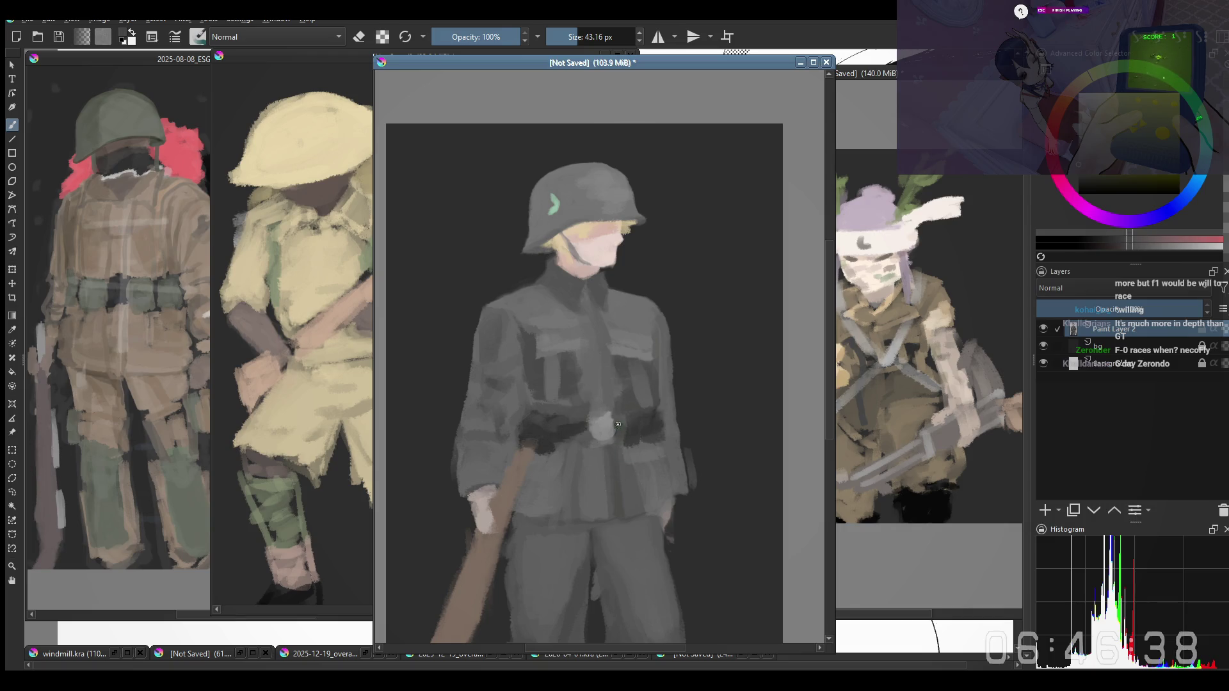
ctrl+click(629, 431)
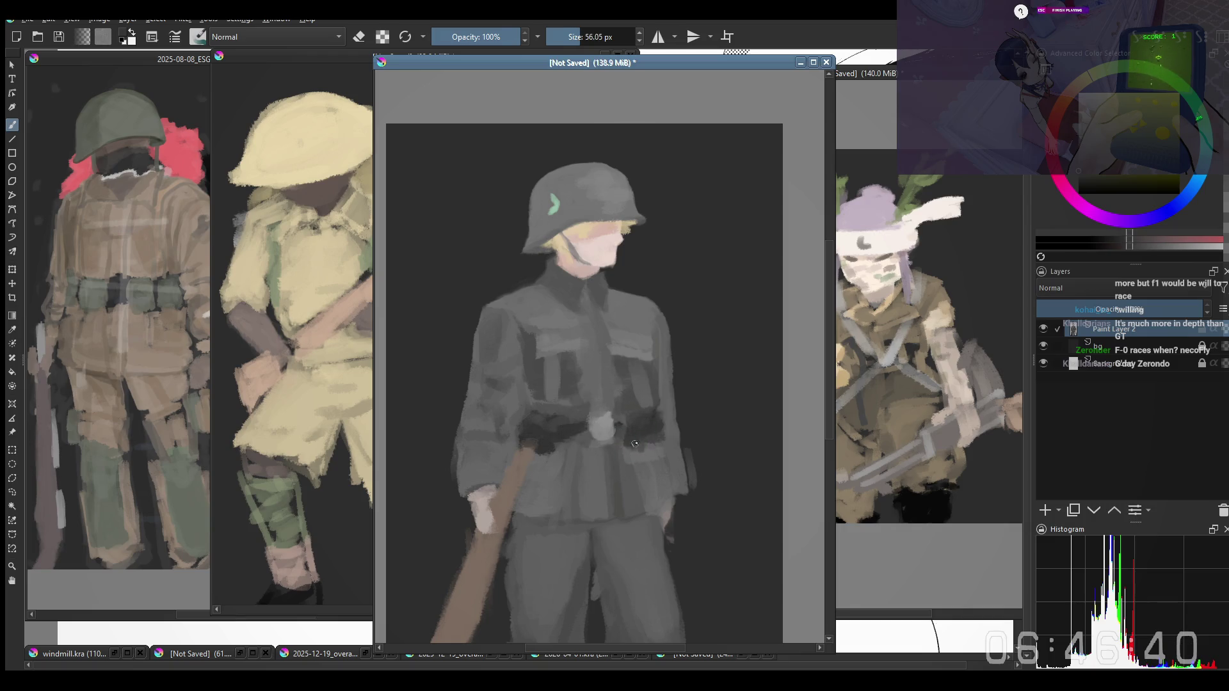
drag(635, 432, 609, 430)
scroll(610, 432, down, 1)
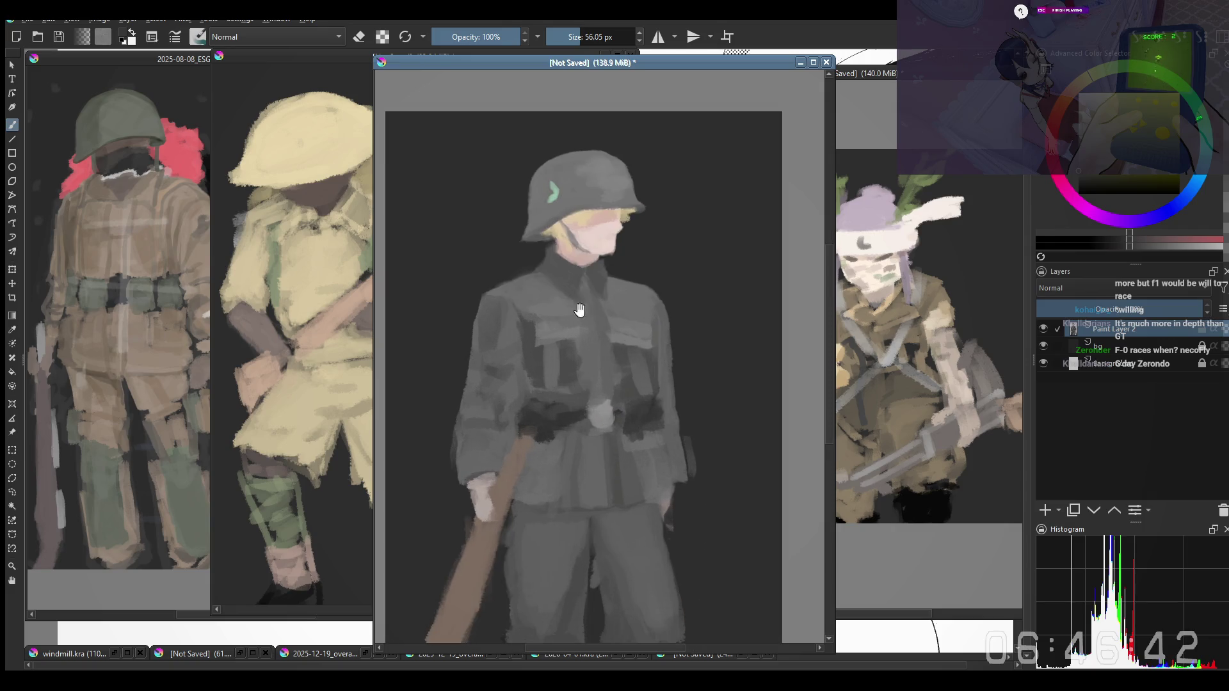